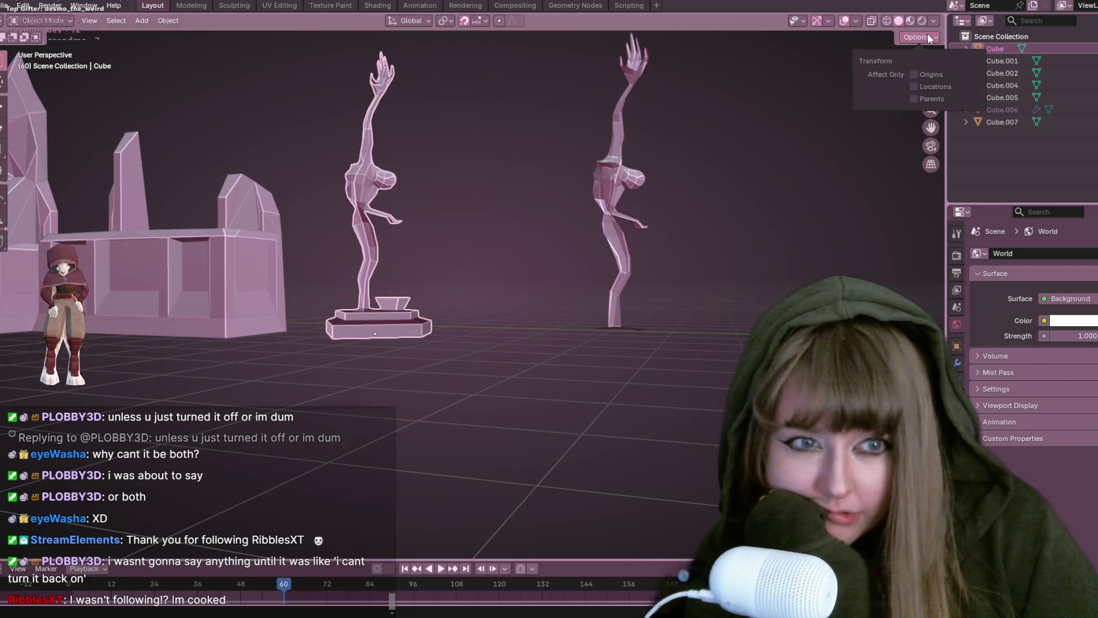
Open the viewport shading options, orbit, and snap to the Right Orthographic side view.
left_click(933, 23)
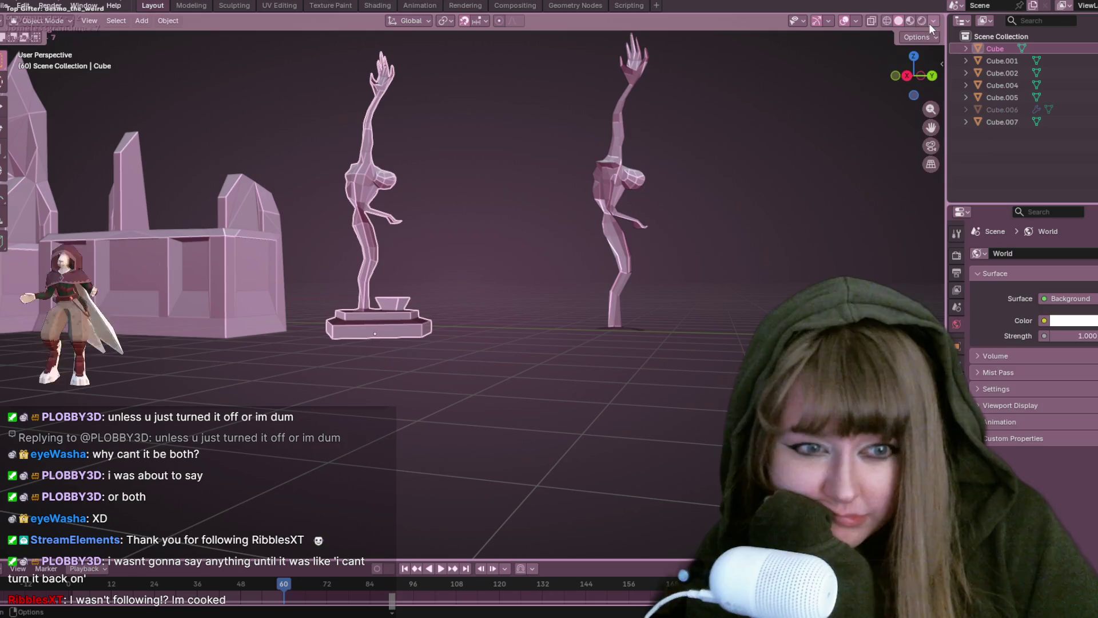
mouse_move(594, 174)
middle_mouse_down()
mouse_move(650, 181)
mouse_move(612, 398)
mouse_move(499, 29)
mouse_move(493, 217)
mouse_move(475, 324)
mouse_move(407, 543)
mouse_move(380, 455)
middle_mouse_up()
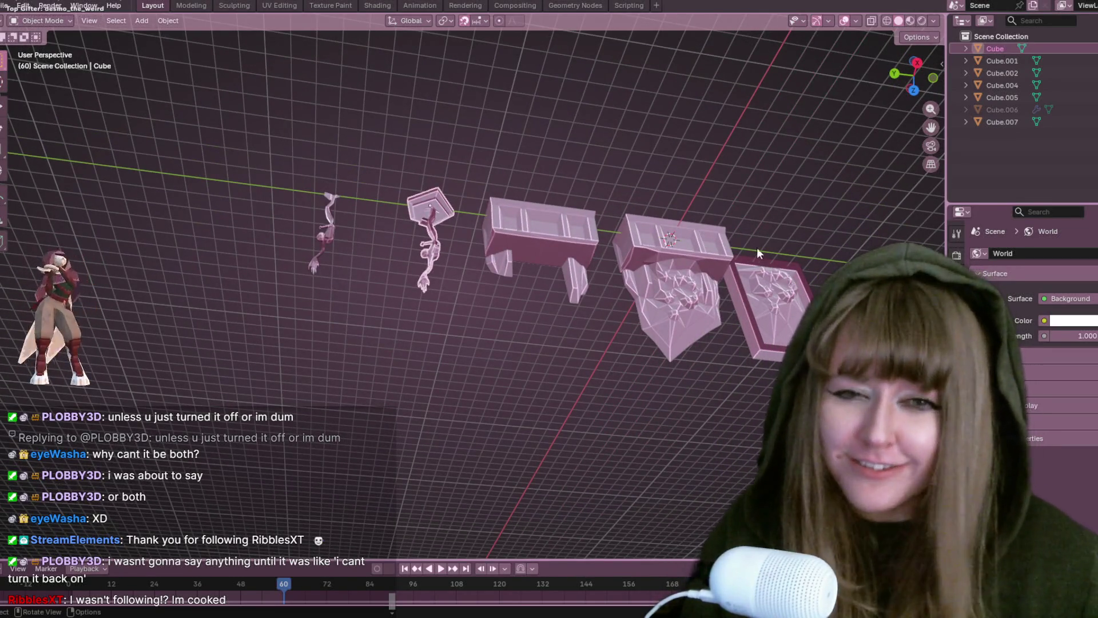
left_click(917, 62)
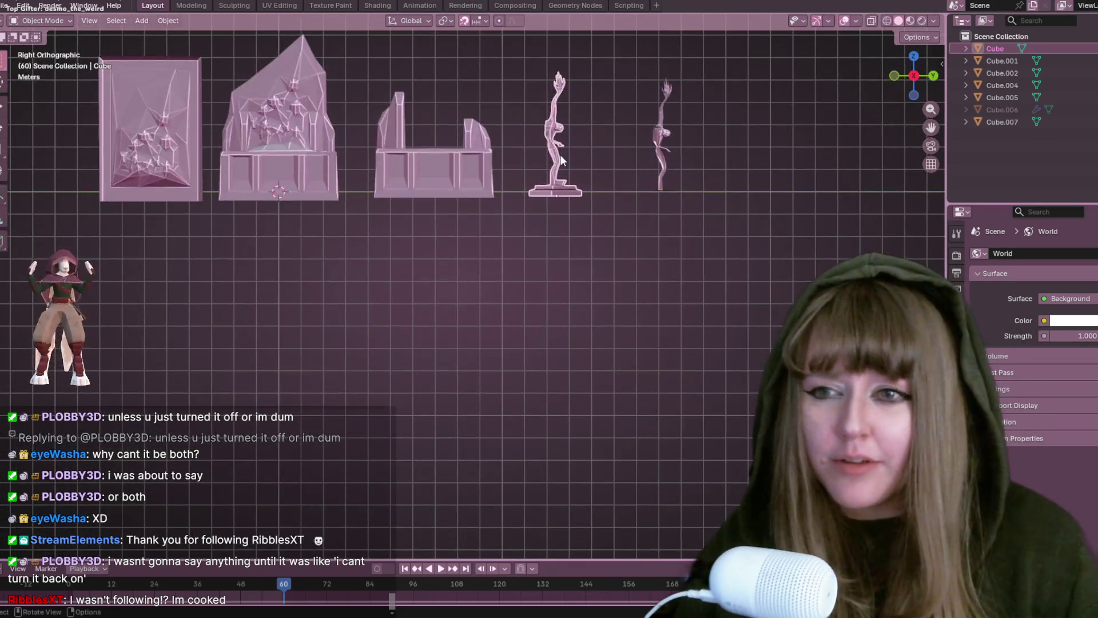
Frame the crystal, throne and statues lineup, then switch to the Pinterest reference pin.
scroll(451, 234, "down", 2)
middle_click_drag(619, 180, 576, 172, "shift")
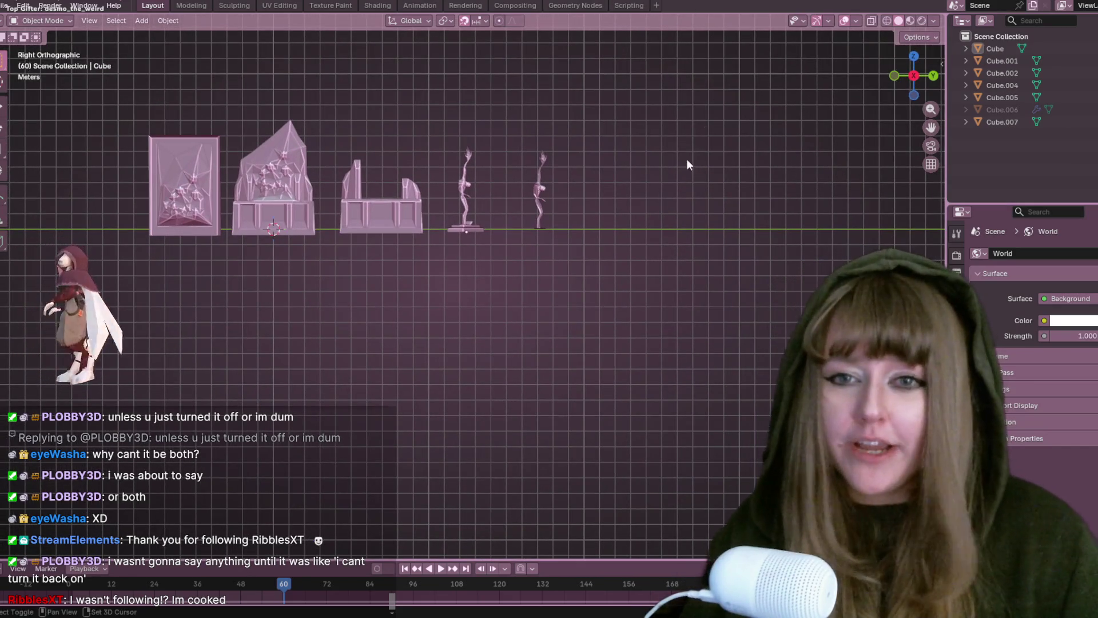
scroll(657, 232, "up", 3)
mouse_move(658, 232)
middle_mouse_down("shift")
mouse_move(533, 190)
mouse_move(485, 215)
middle_mouse_up("shift")
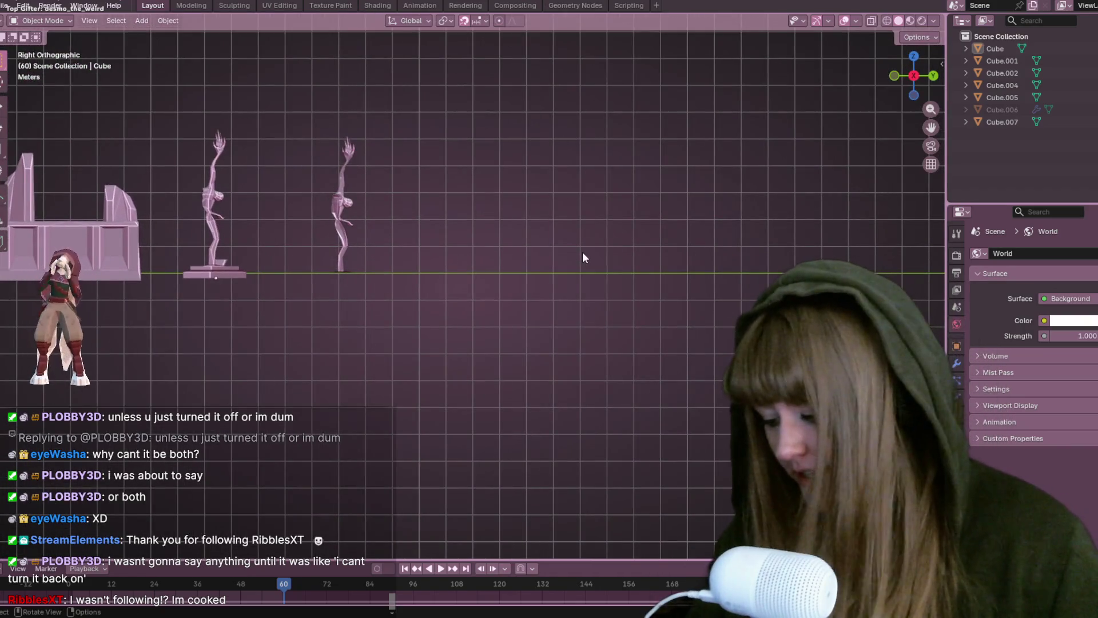
scroll(582, 251, "up", 2)
scroll(575, 184, "down", 4)
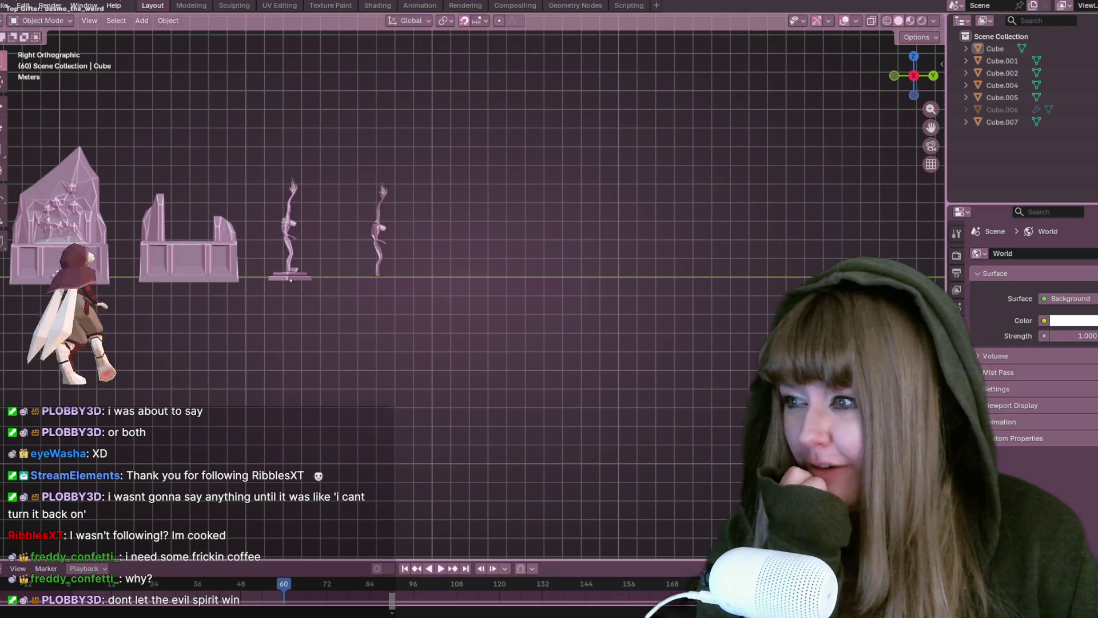
key("alt+Tab")
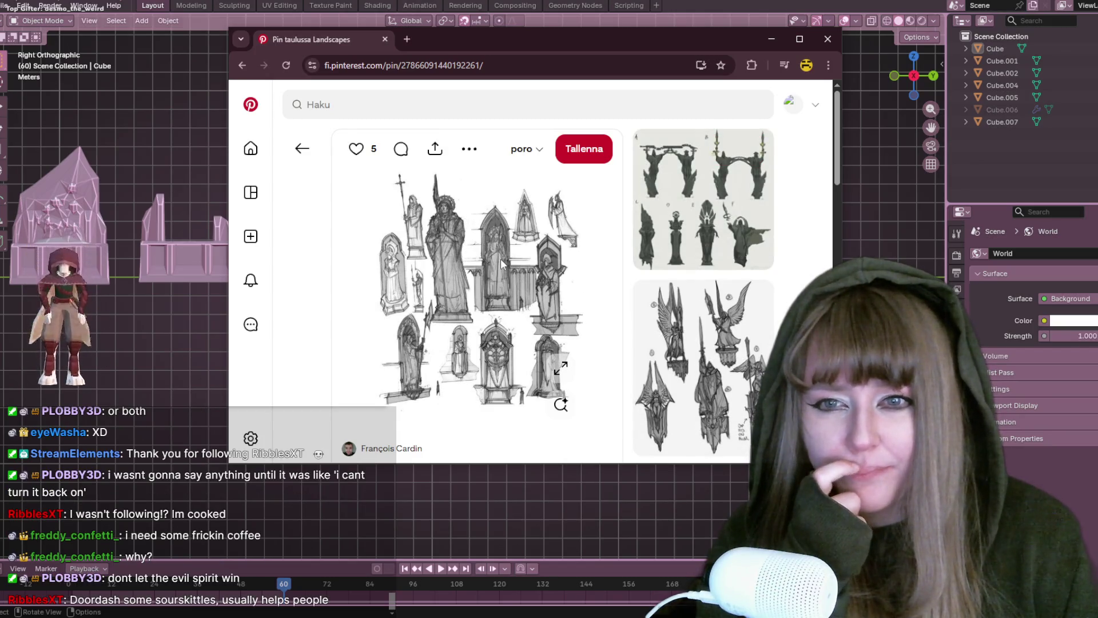
Scroll through the related gothic statue and architecture pins, then close the browser window.
scroll(509, 262, "down", 10)
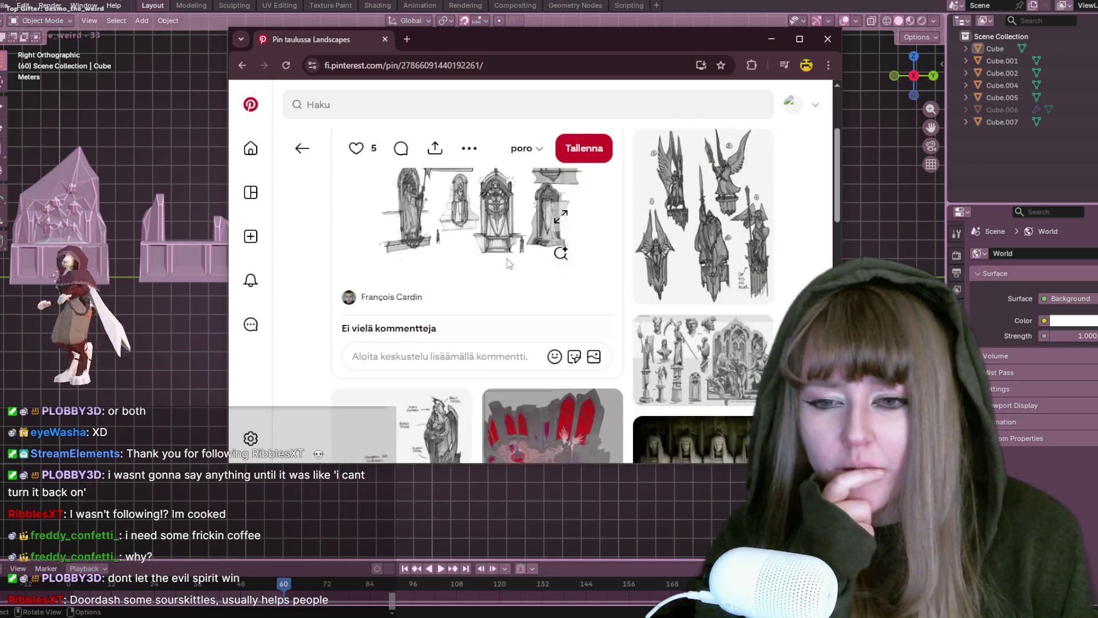
scroll(446, 306, "down", 2)
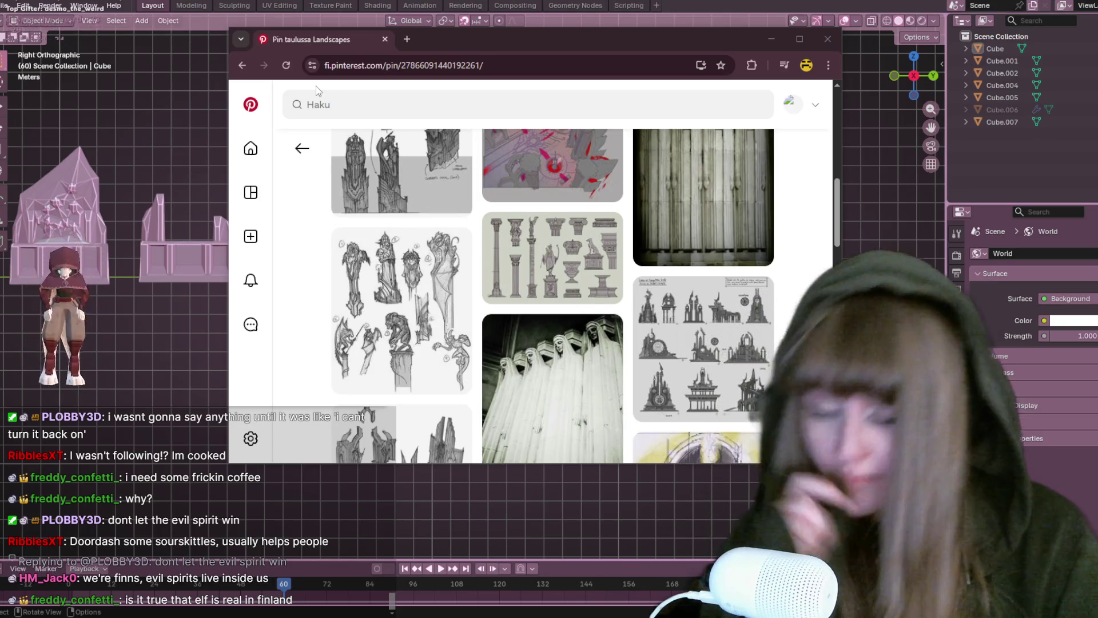
scroll(740, 249, "down", 3)
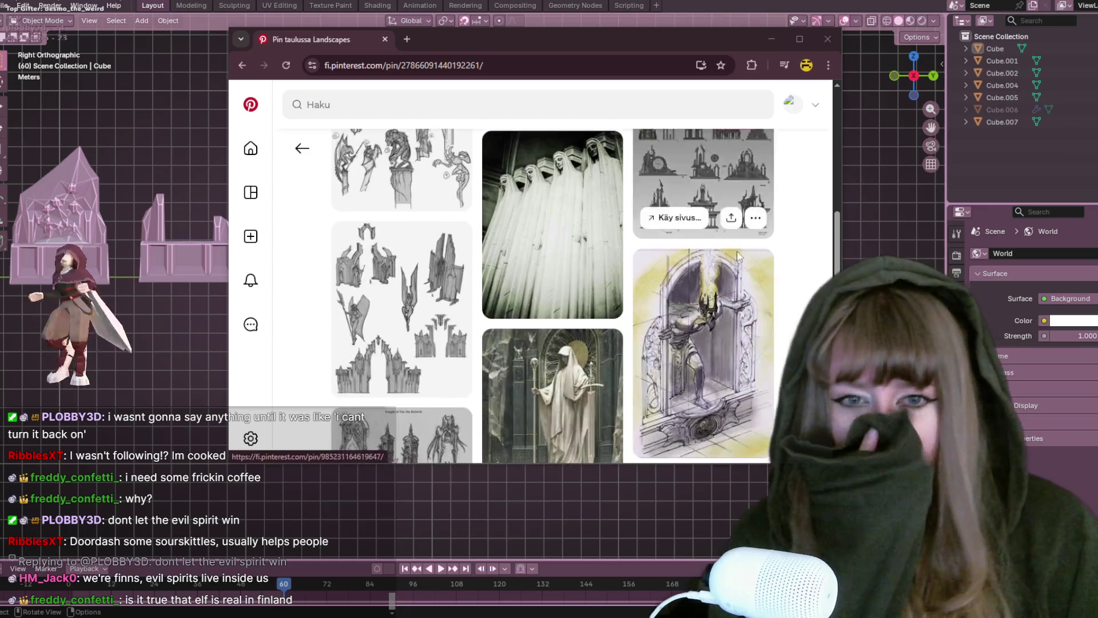
scroll(740, 248, "down", 2)
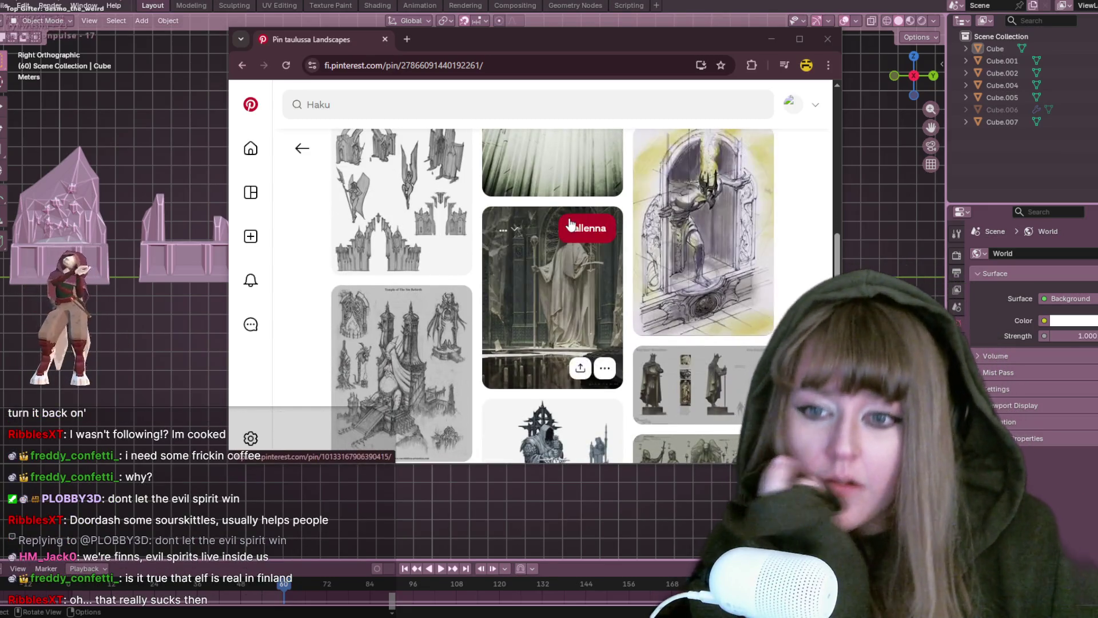
scroll(571, 223, "down", 3)
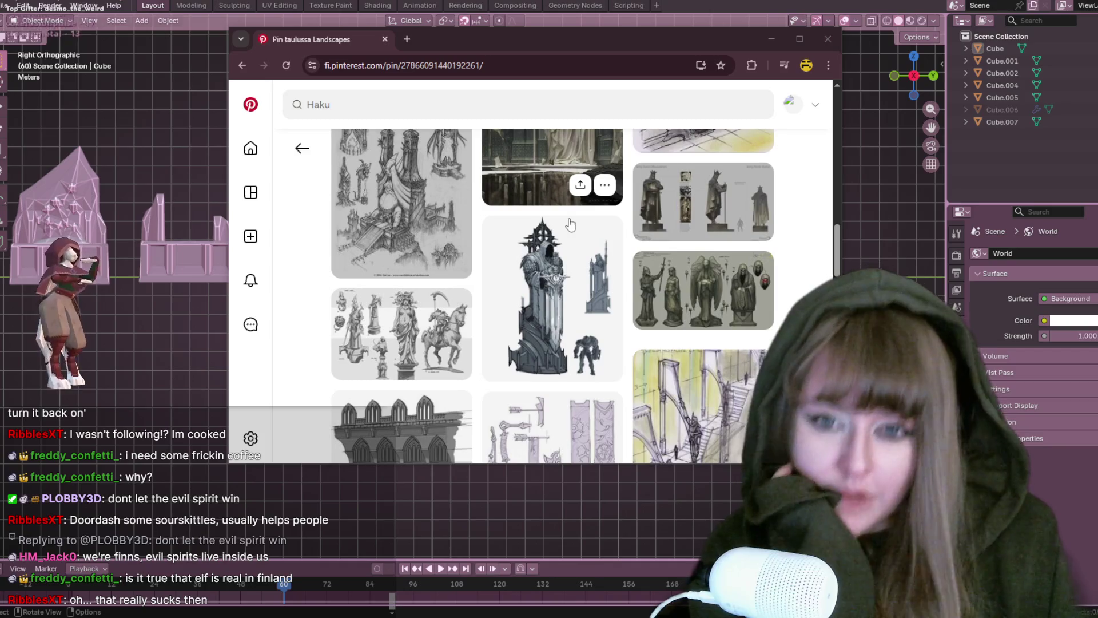
scroll(571, 223, "down", 3)
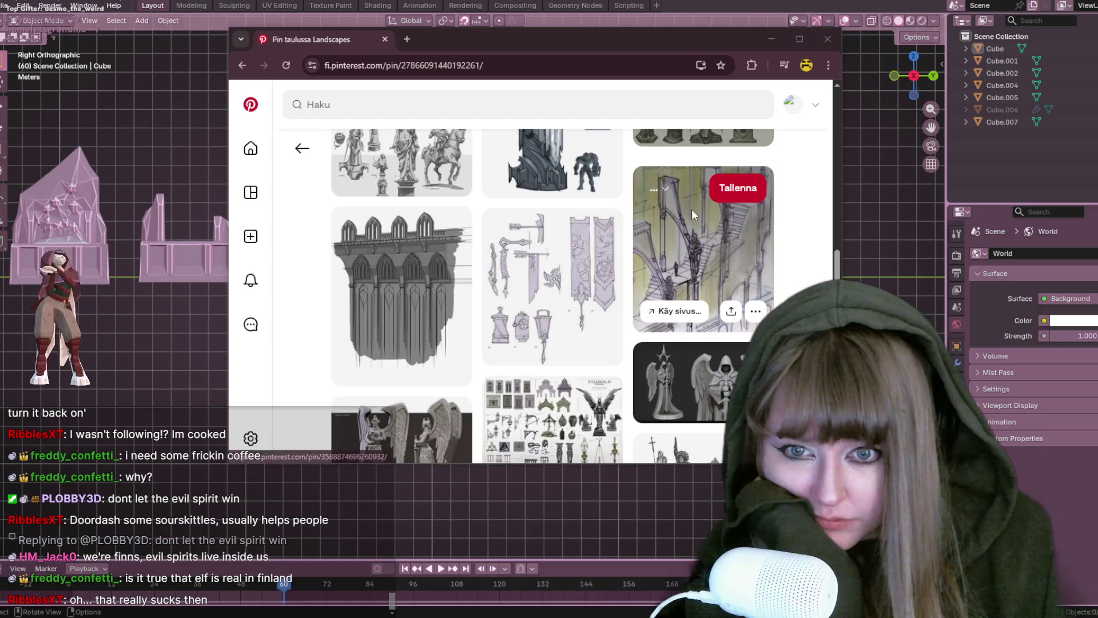
scroll(812, 223, "down", 2)
scroll(813, 223, "down", 10)
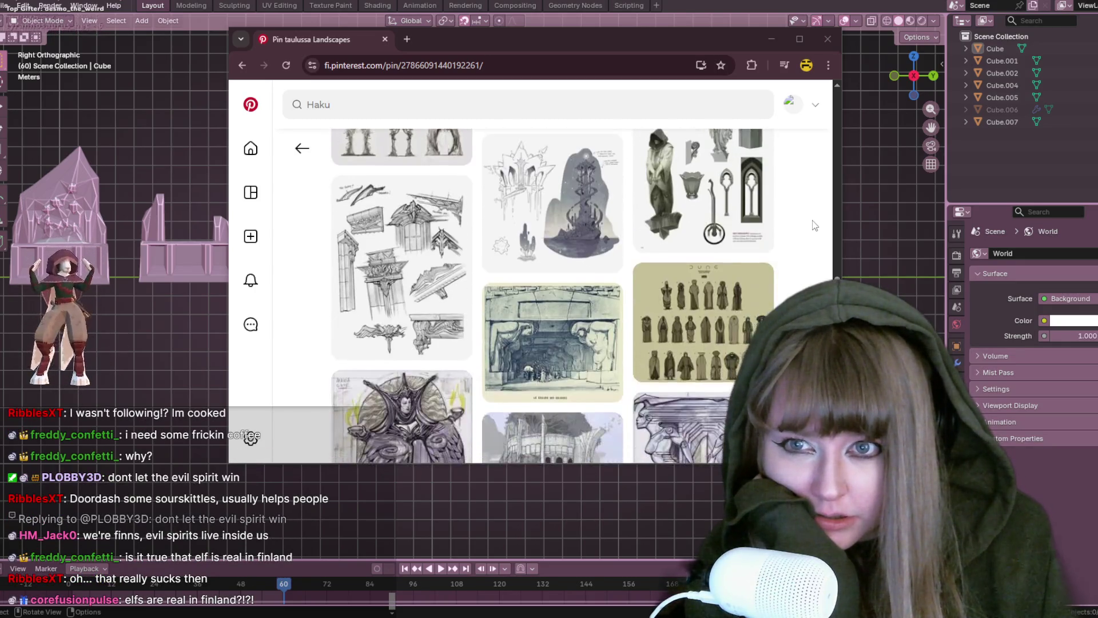
scroll(814, 225, "down", 2)
left_click(830, 45)
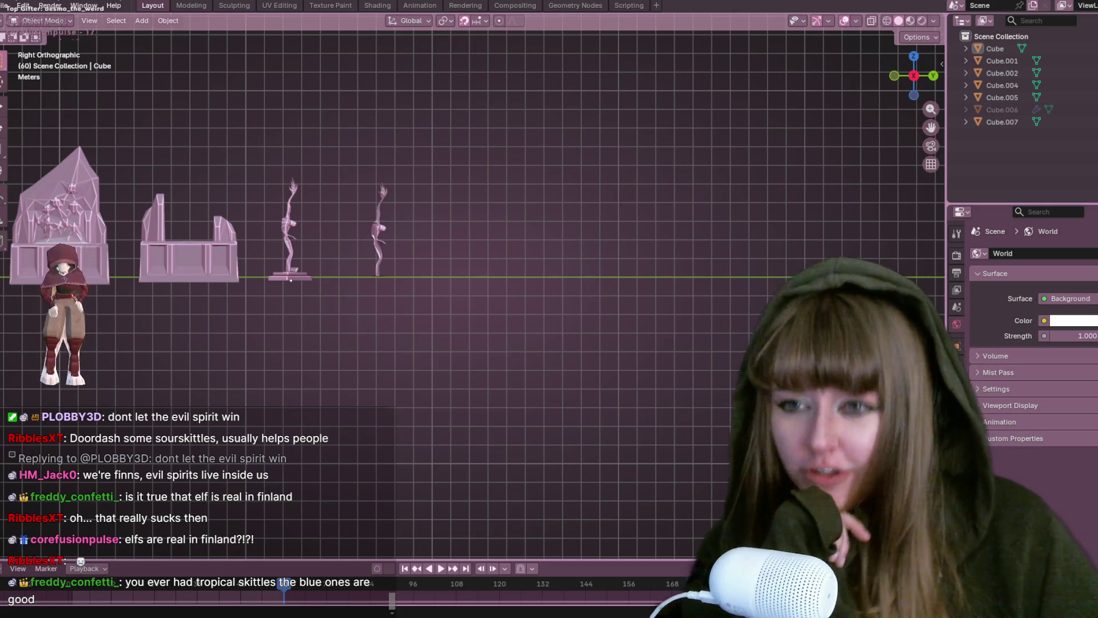
Zoom in on the statues and character, then bring up the 'spit slottöes' Google search.
scroll(290, 197, "up", 3)
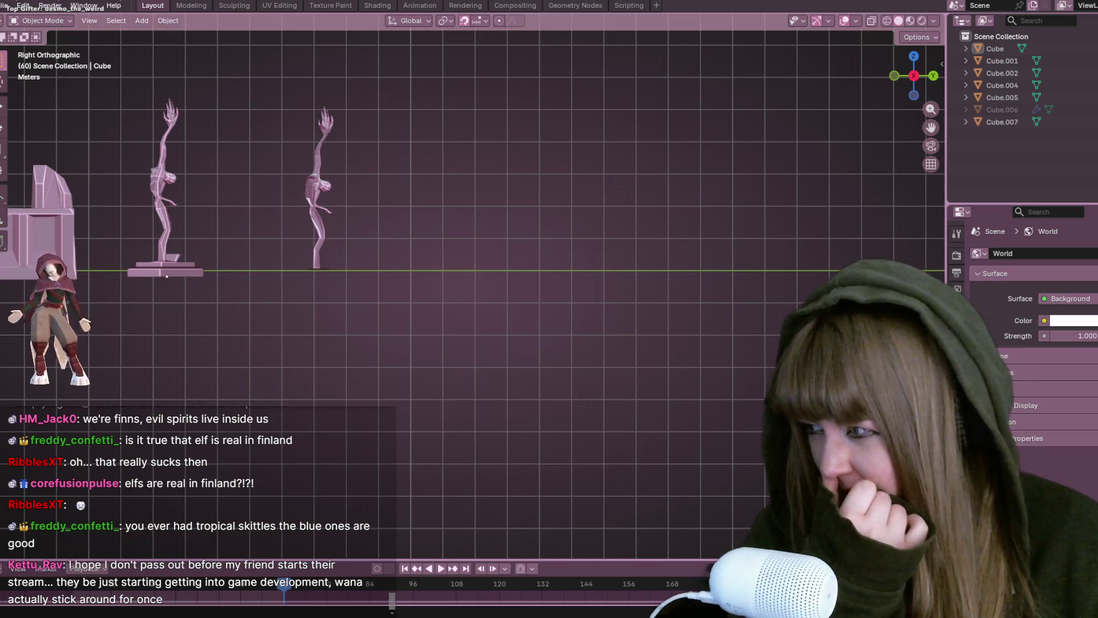
key("alt+Tab")
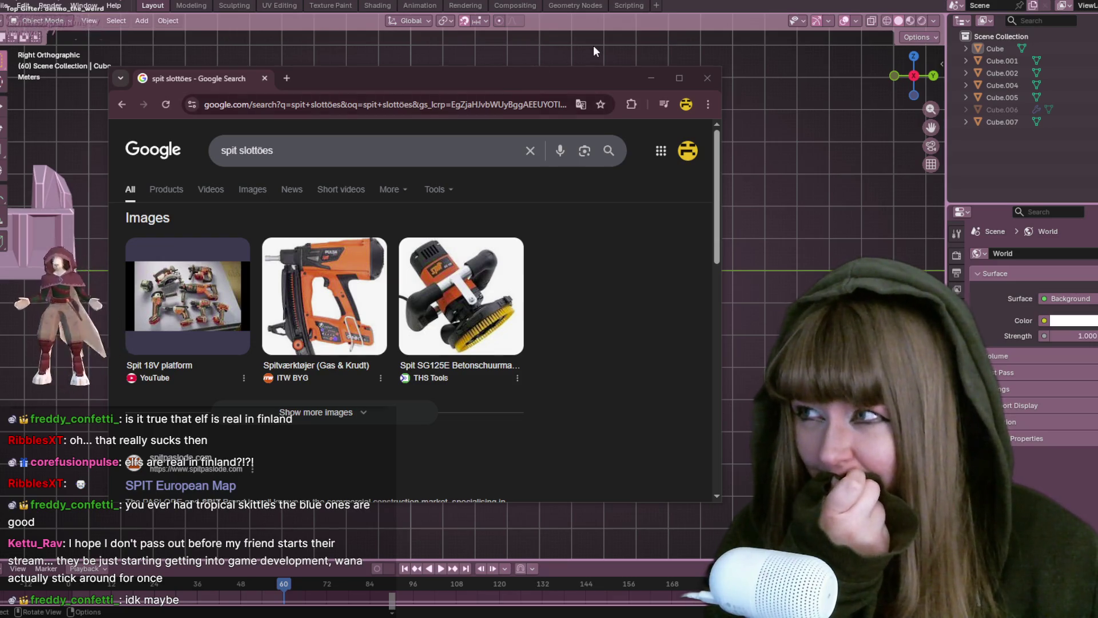
Close the Chrome window showing the 'spit slottöes' search results.
left_click(710, 77)
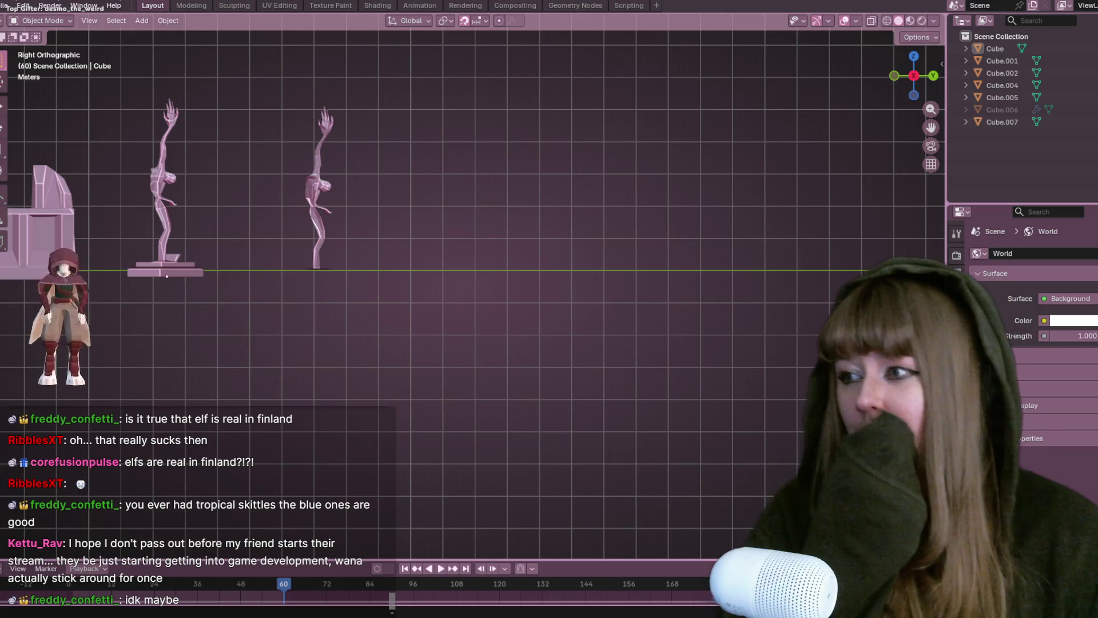
Open and dismiss the File menu, then orbit to an angled perspective of the statues.
scroll(523, 211, "up", 1)
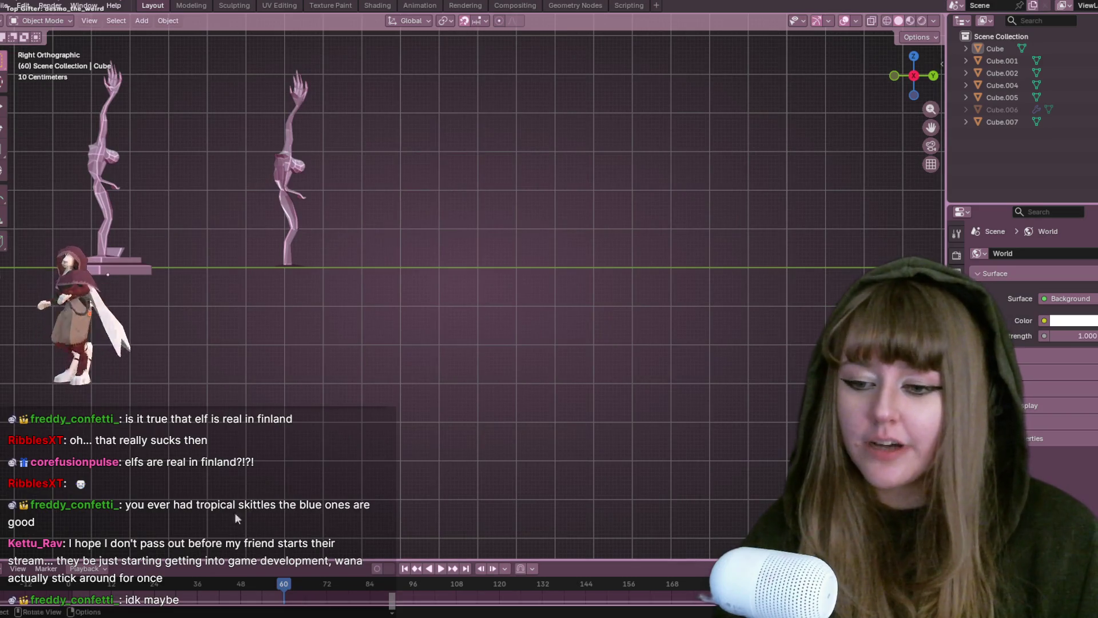
left_click(6, 6)
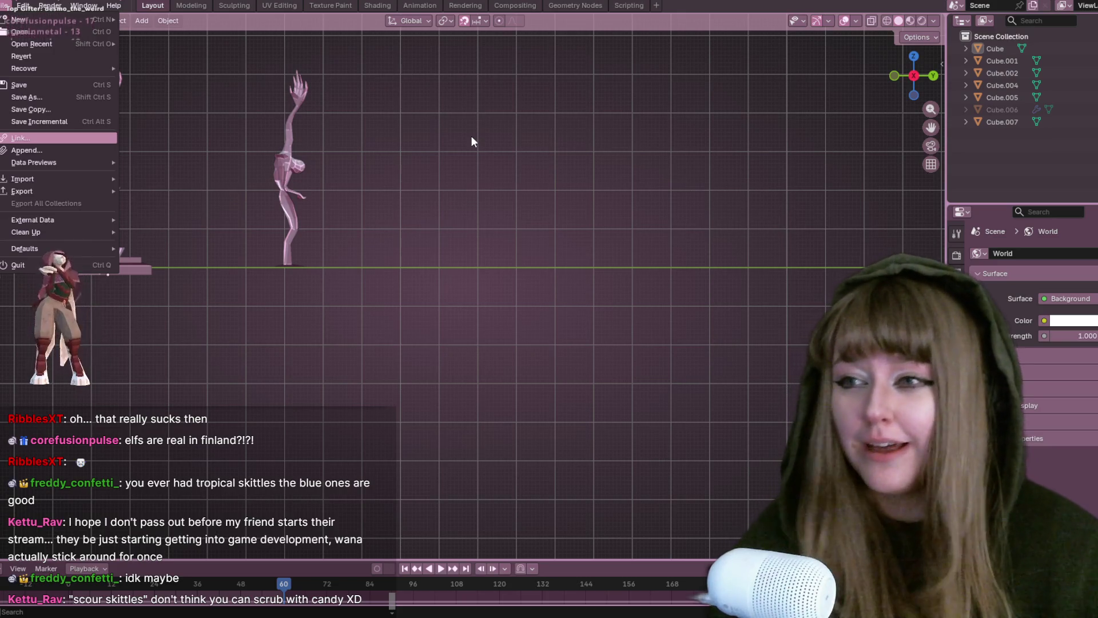
key("Escape")
mouse_move(247, 284)
middle_mouse_down()
mouse_move(382, 196)
mouse_move(405, 236)
middle_mouse_up()
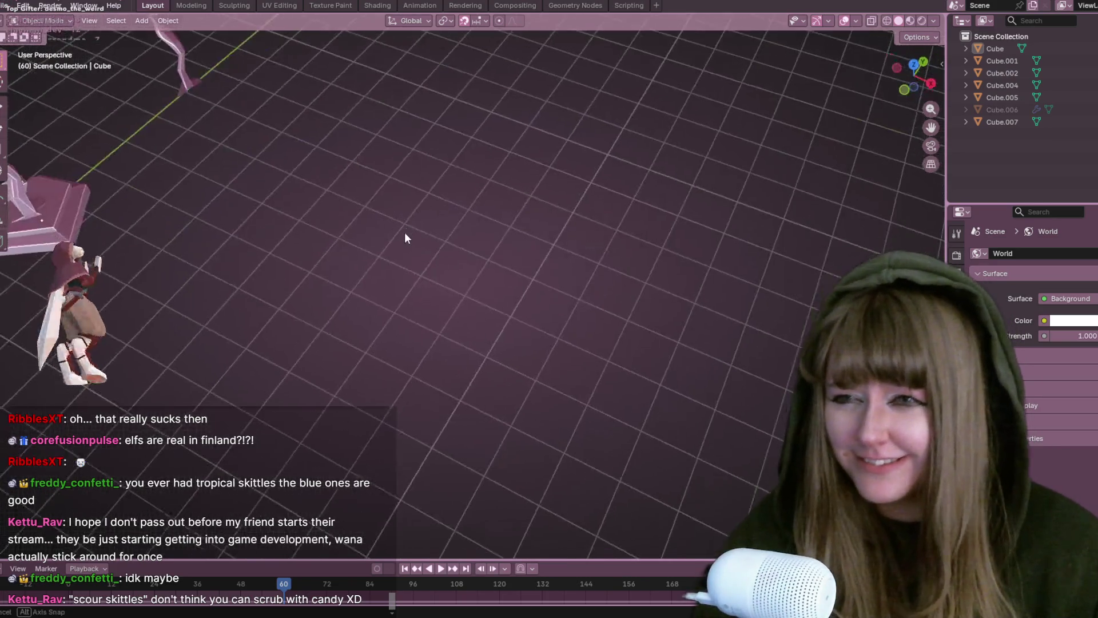
mouse_move(760, 191)
middle_mouse_down()
mouse_move(593, 206)
mouse_move(801, 114)
middle_mouse_up()
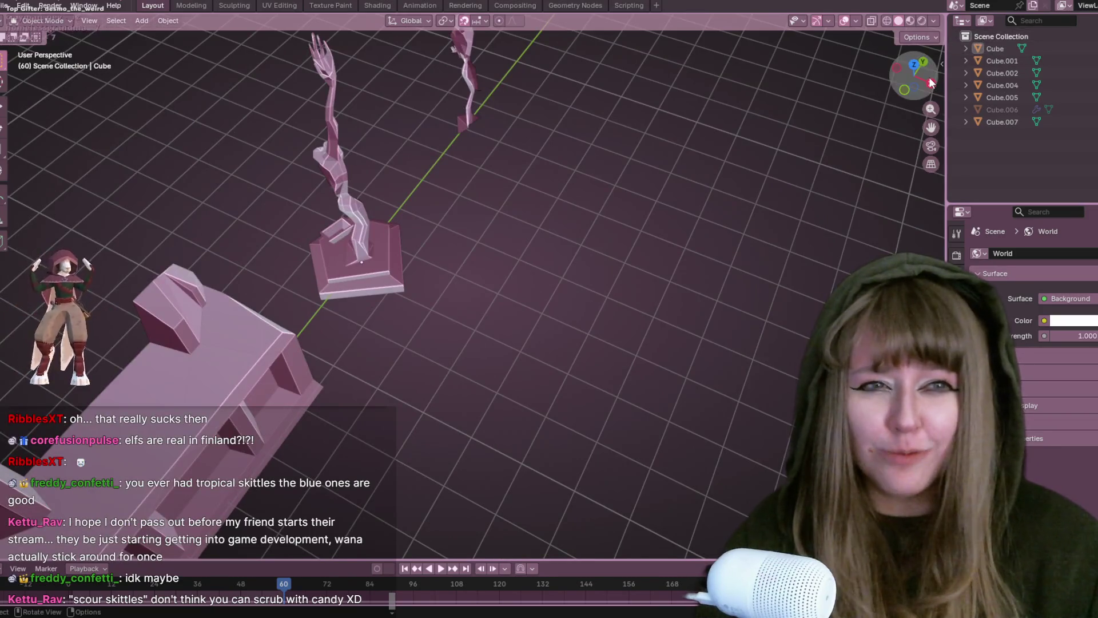
Frame the whole props lineup in Right Orthographic view, select the left wall panel, open File.
left_click(931, 83)
scroll(394, 212, "down", 2)
mouse_move(362, 224)
middle_mouse_down("shift")
mouse_move(445, 218)
mouse_move(357, 235)
middle_mouse_up("shift")
scroll(357, 235, "down", 3)
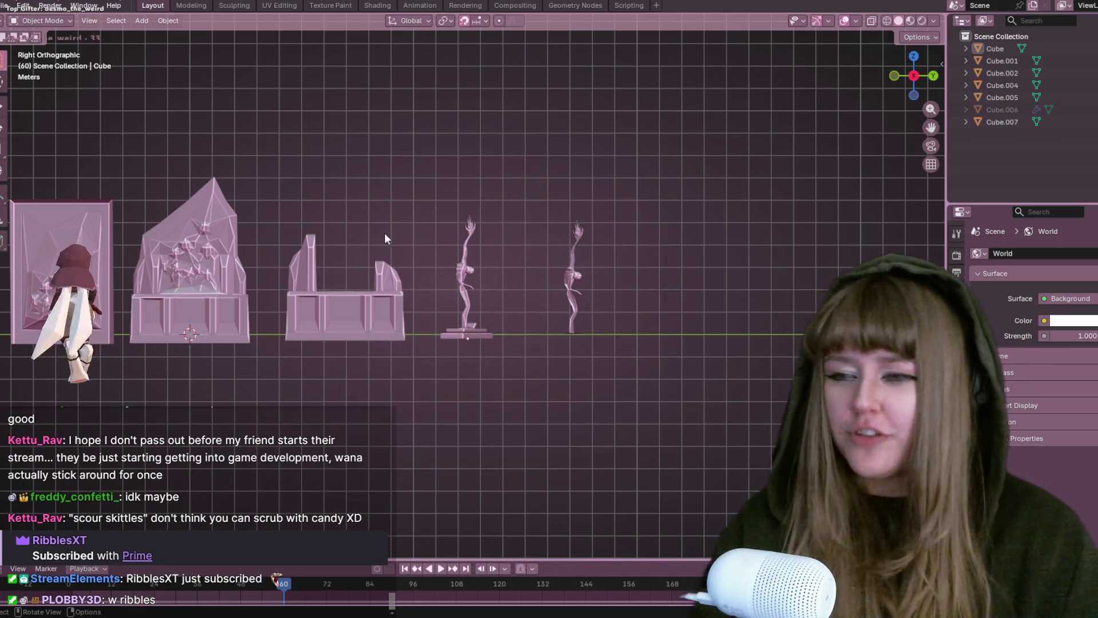
scroll(521, 309, "up", 3)
middle_click_drag(309, 372, 660, 342, "shift")
scroll(664, 343, "down", 2)
left_click(327, 283)
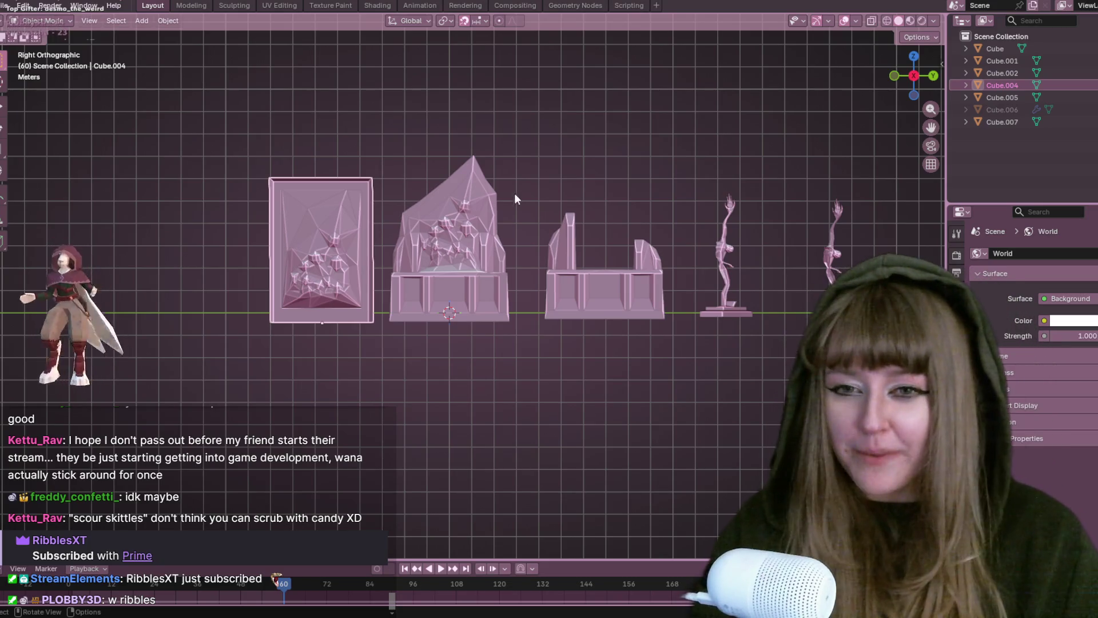
left_click(5, 6)
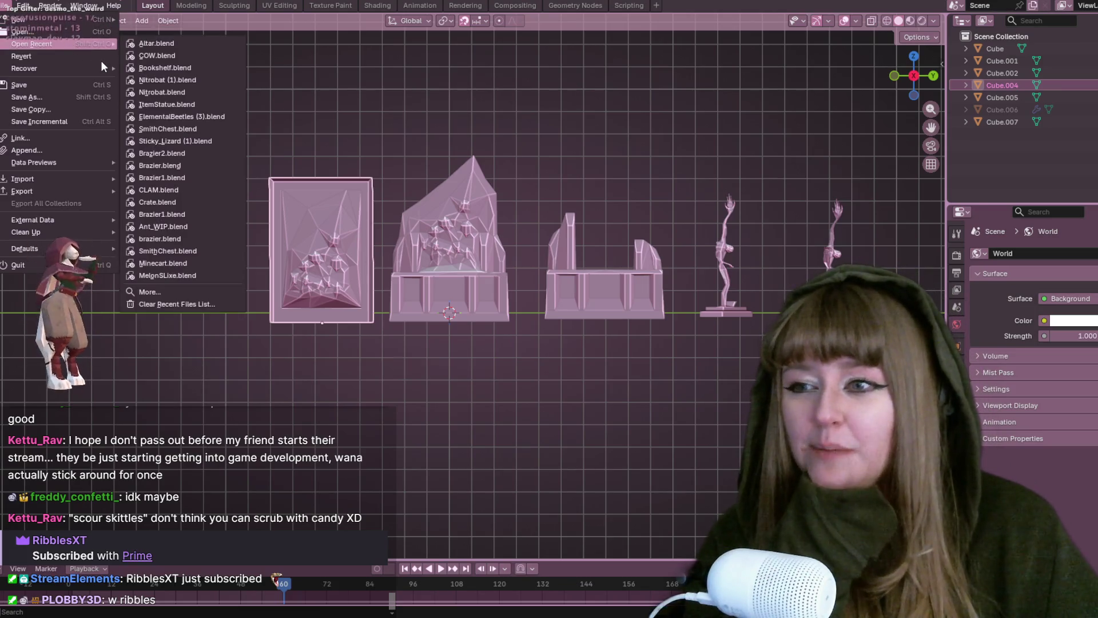
Save the props scene with the File menu's Save command.
mouse_move(67, 44)
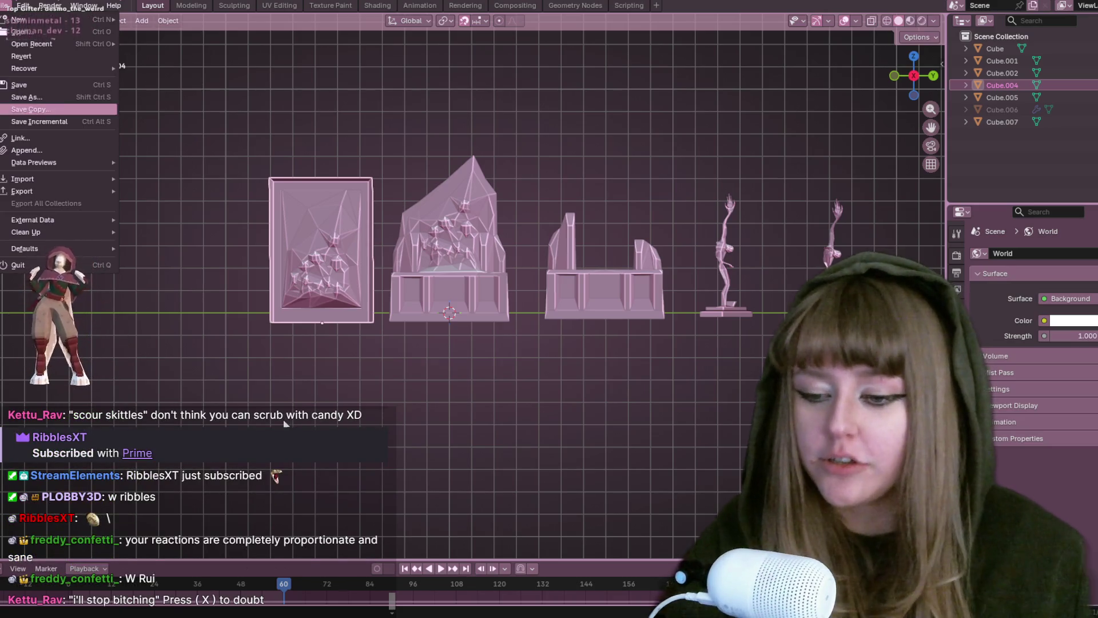
key("Up")
key("Up")
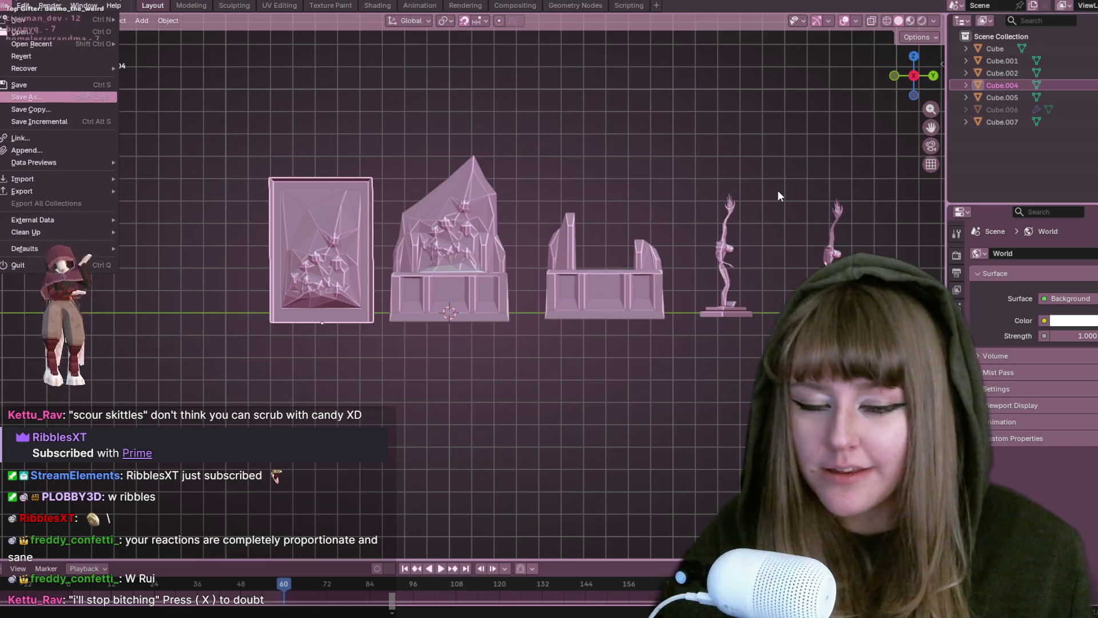
key("Return")
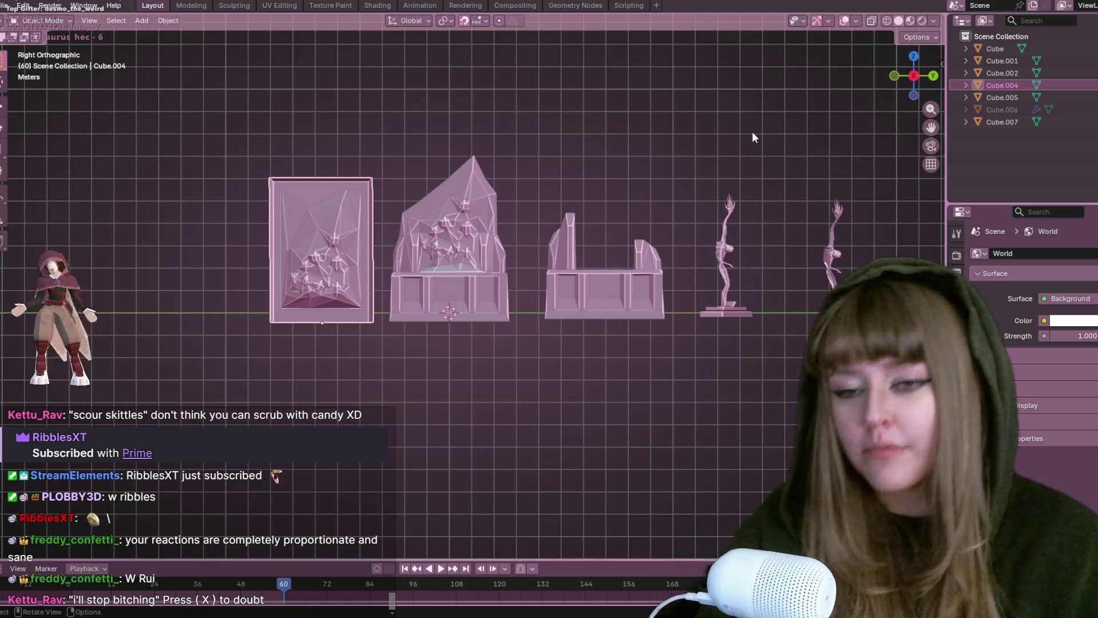
Zoom in, inspect the left and middle wall props by selecting them, then deselect everything.
middle_click_drag(791, 240, 739, 317, "shift")
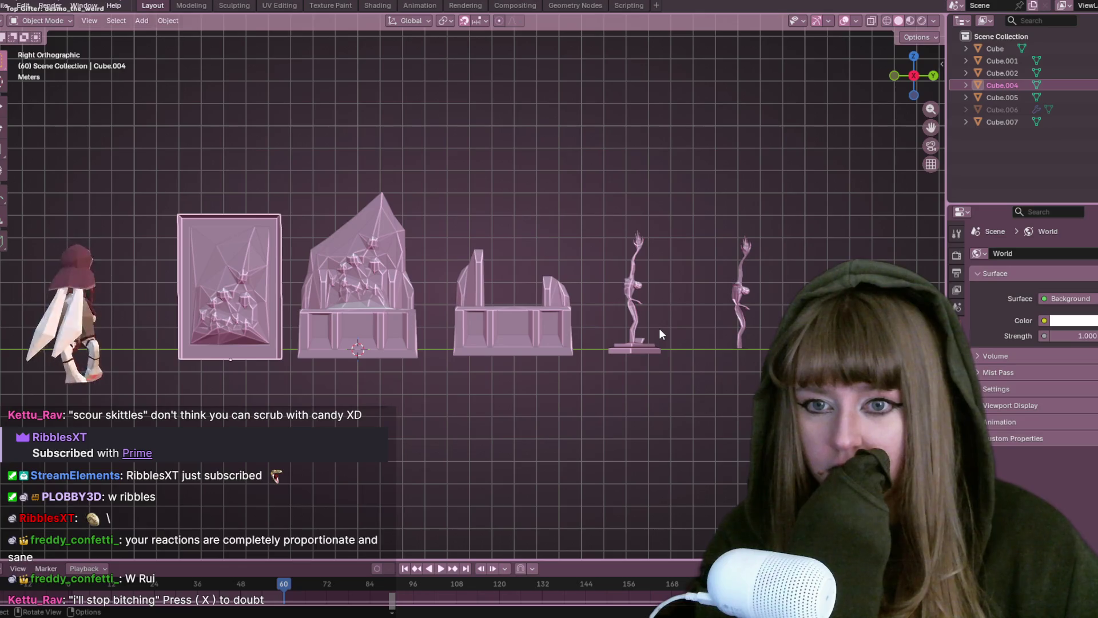
scroll(400, 289, "up", 2)
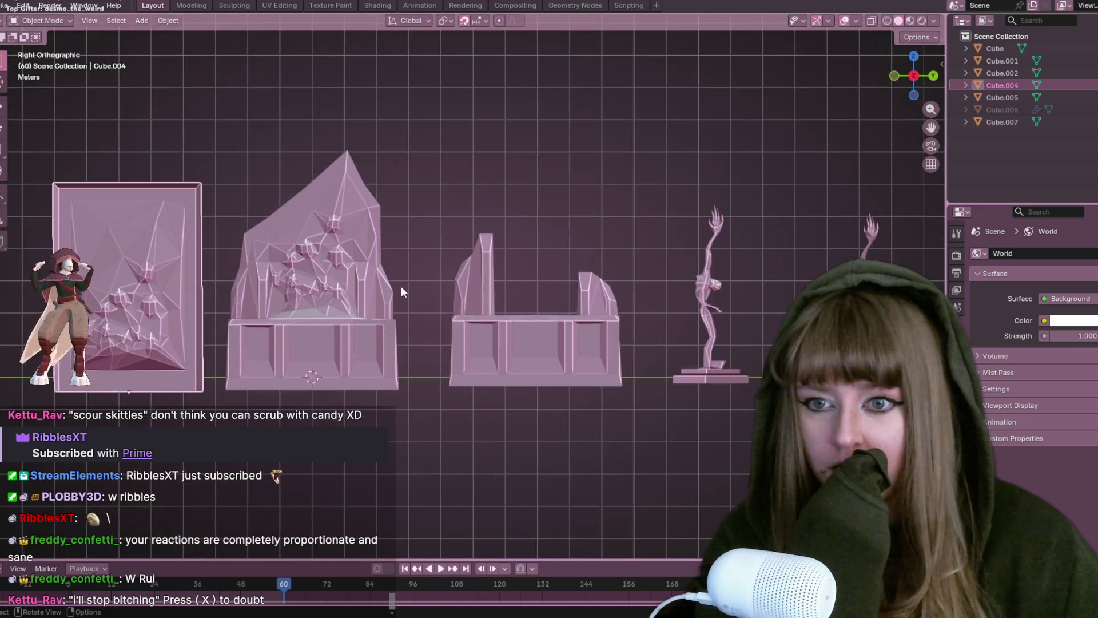
left_click(464, 280)
left_click(147, 358)
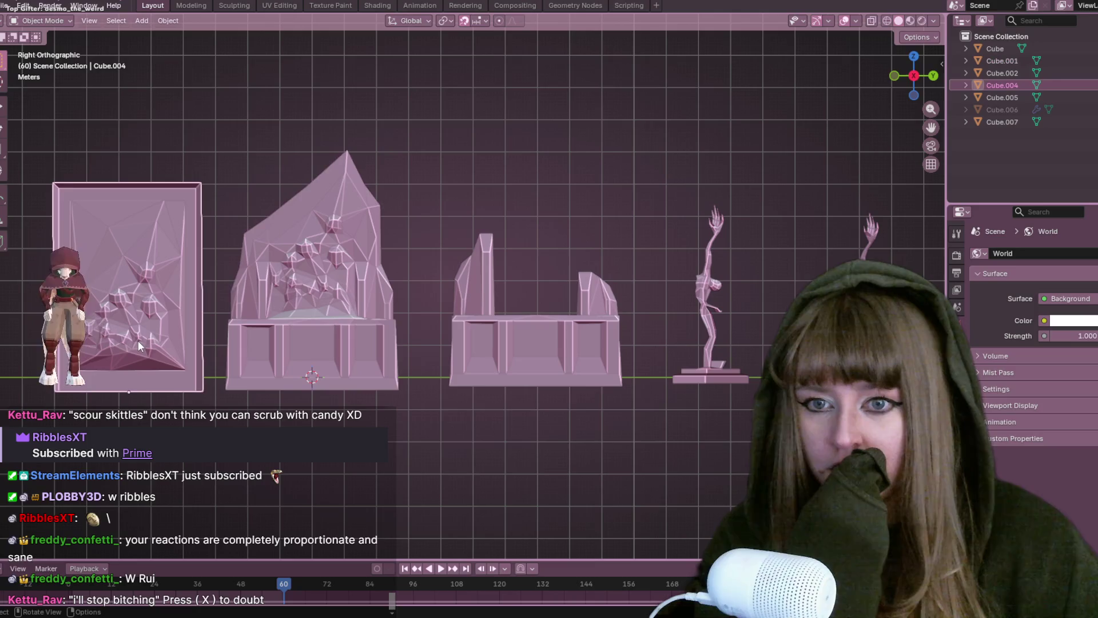
left_click(269, 322)
left_click(536, 346)
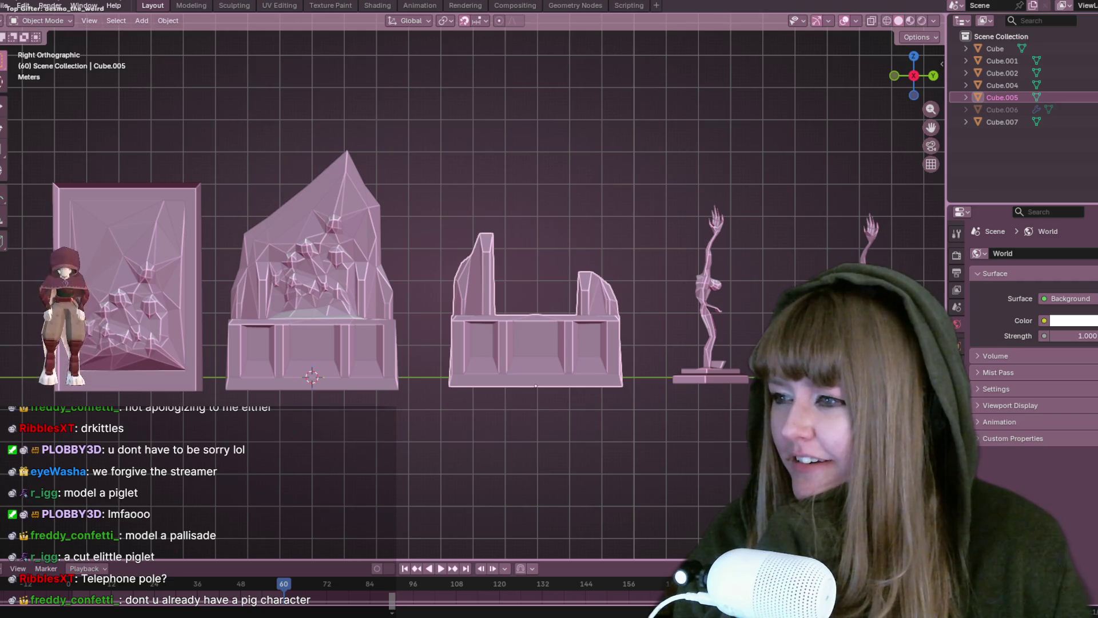
left_click(307, 75)
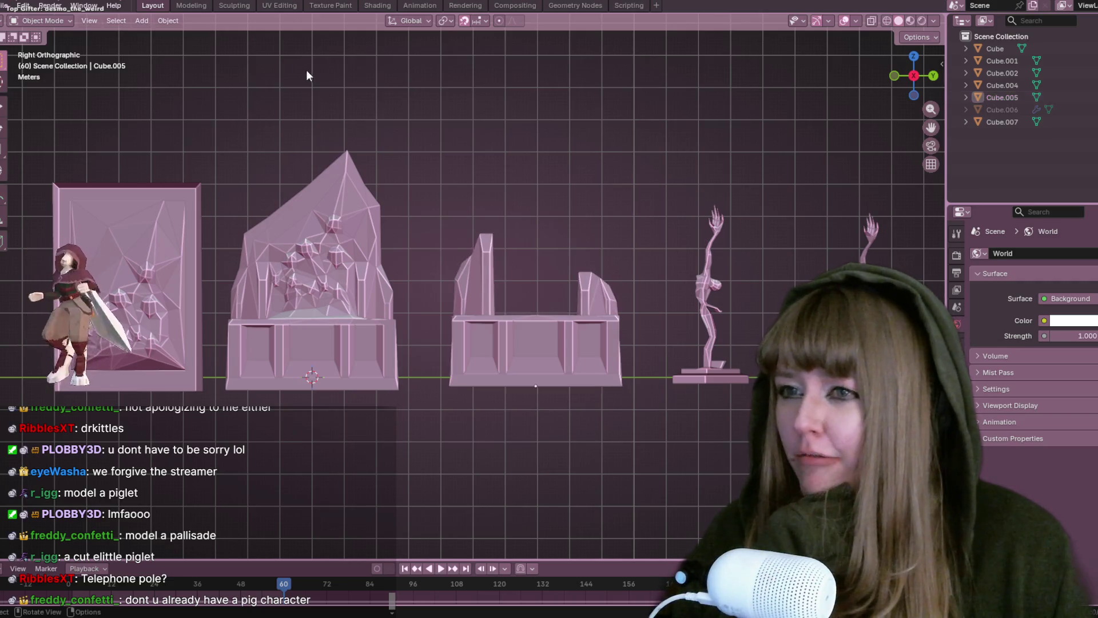
Open COW.blend from Open Recent, saving Altar.blend when prompted.
left_click(3, 6)
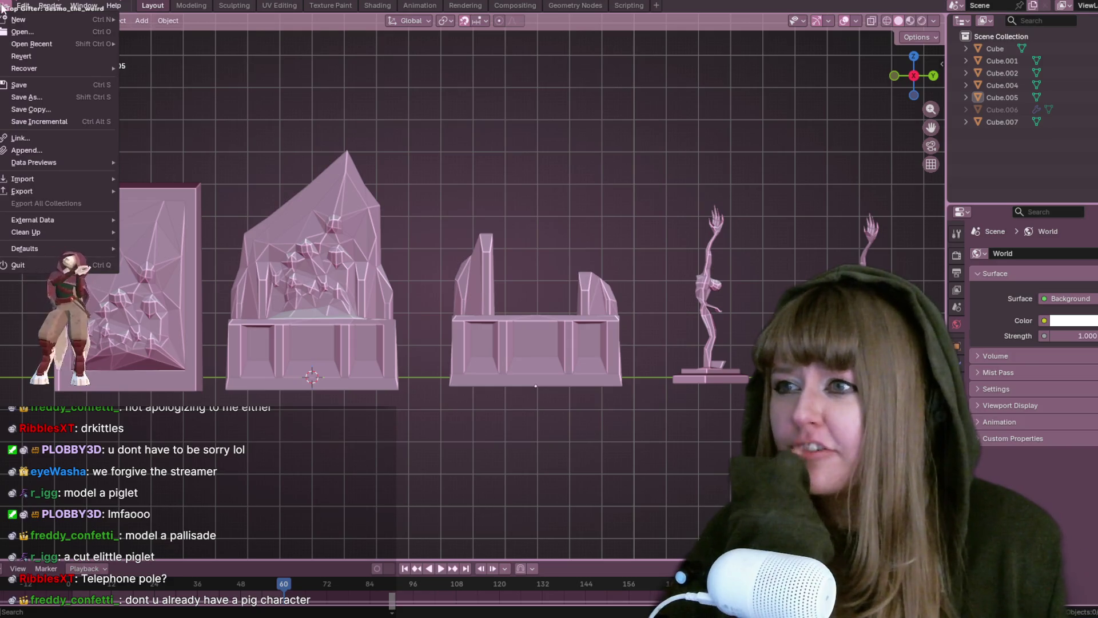
mouse_move(63, 41)
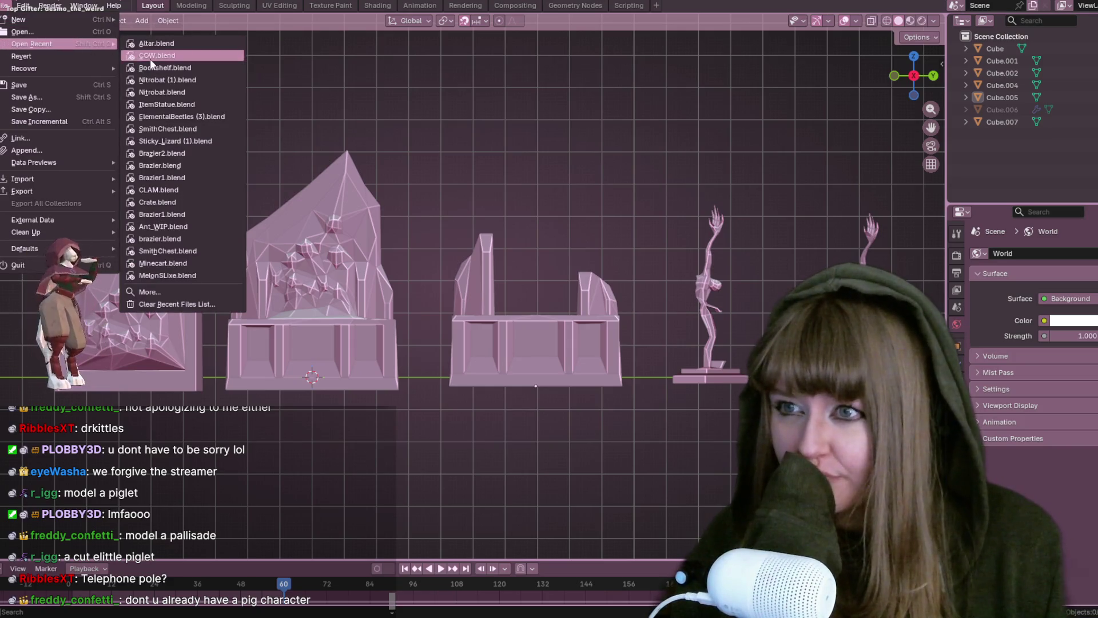
left_click(149, 59)
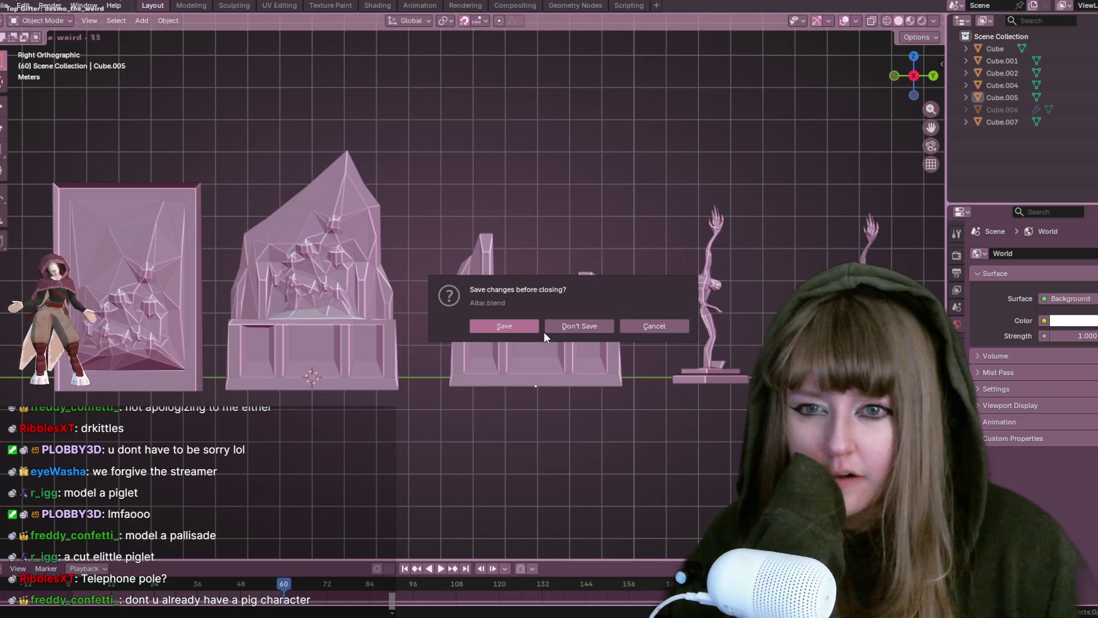
left_click(493, 329)
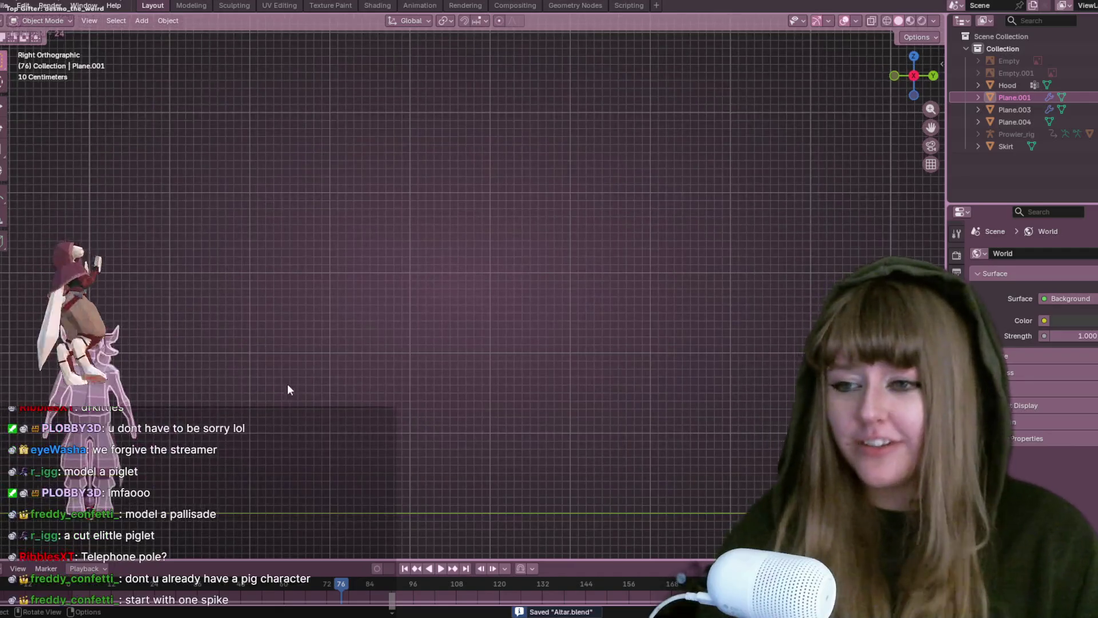
Frame the horned character, open shading options, orbit, and select its Skirt piece.
key("Home")
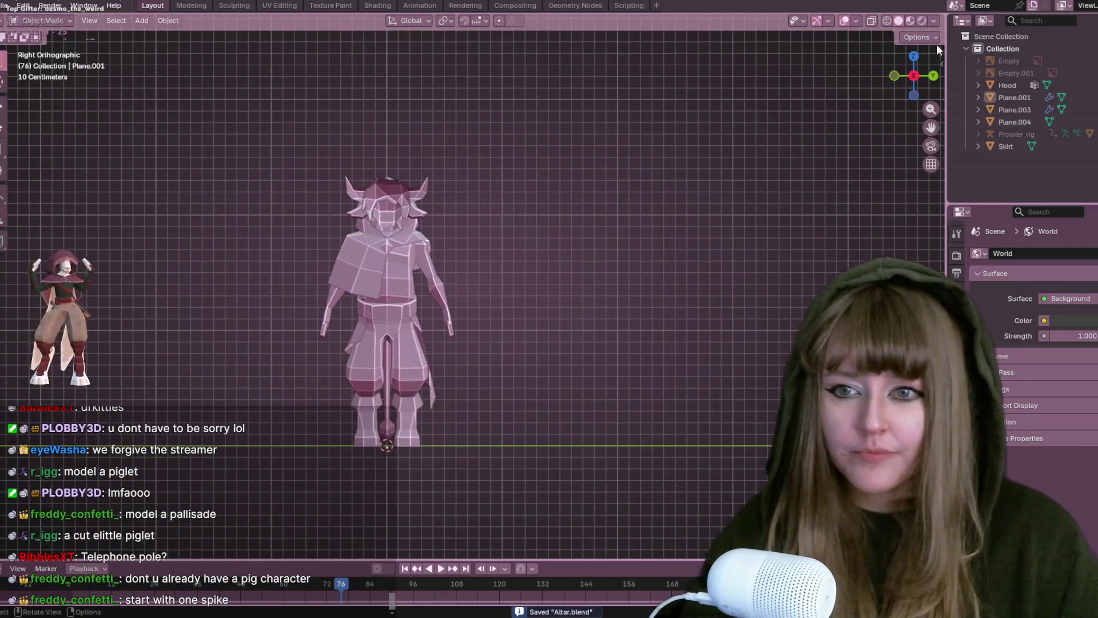
left_click(933, 20)
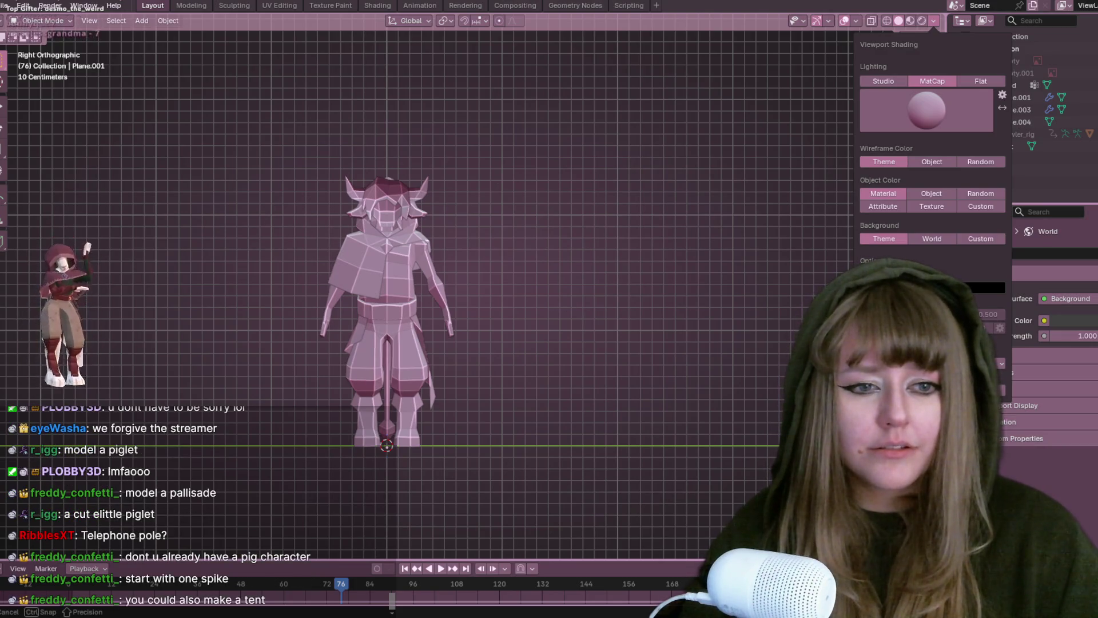
mouse_move(521, 414)
middle_mouse_down()
mouse_move(475, 238)
mouse_move(489, 269)
middle_mouse_up()
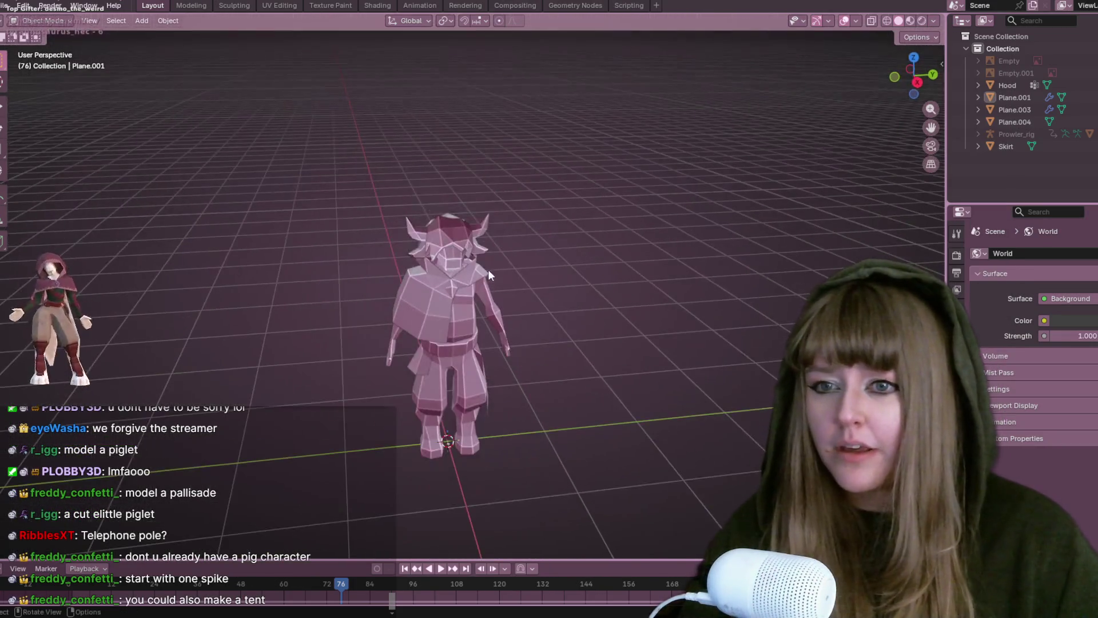
left_click(479, 404)
middle_click_drag(478, 404, 478, 353, "shift")
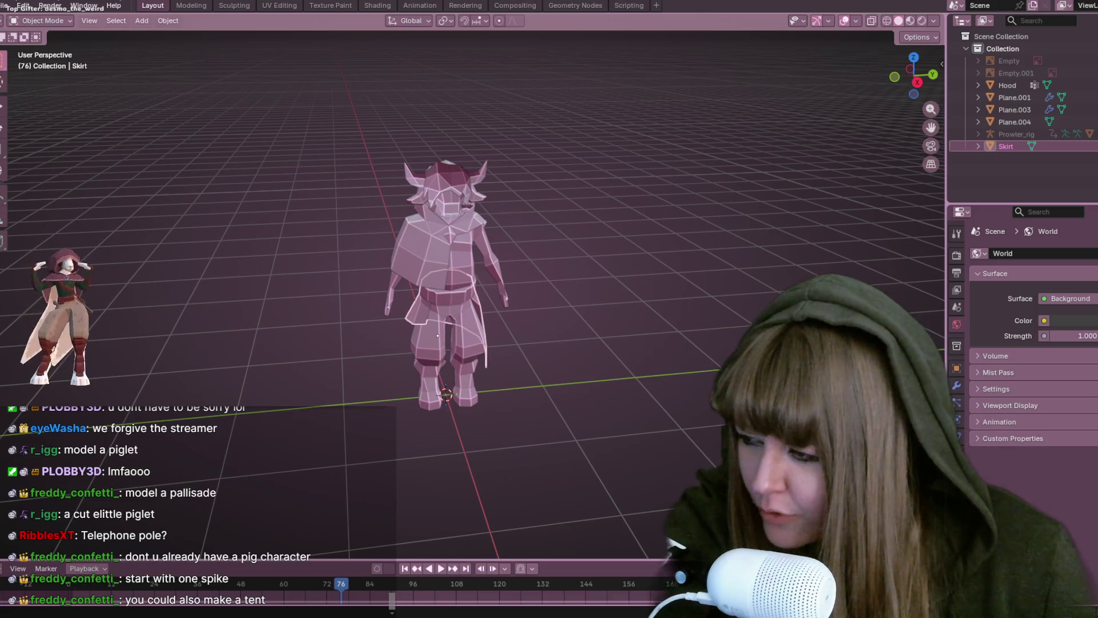
key("XF86AudioRaiseVolume")
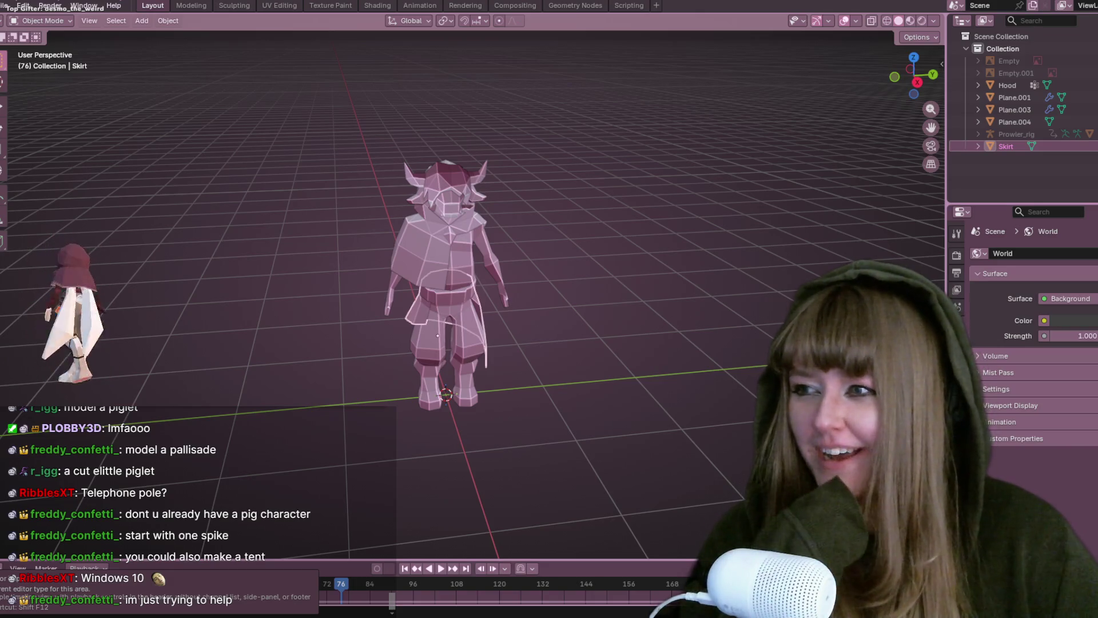
Select the Plane.001 part and orbit to face the character's front.
left_click(486, 186)
scroll(455, 269, "up", 3)
mouse_move(454, 269)
middle_mouse_down()
mouse_move(592, 241)
mouse_move(595, 228)
mouse_move(585, 242)
middle_mouse_up()
scroll(585, 242, "down", 5)
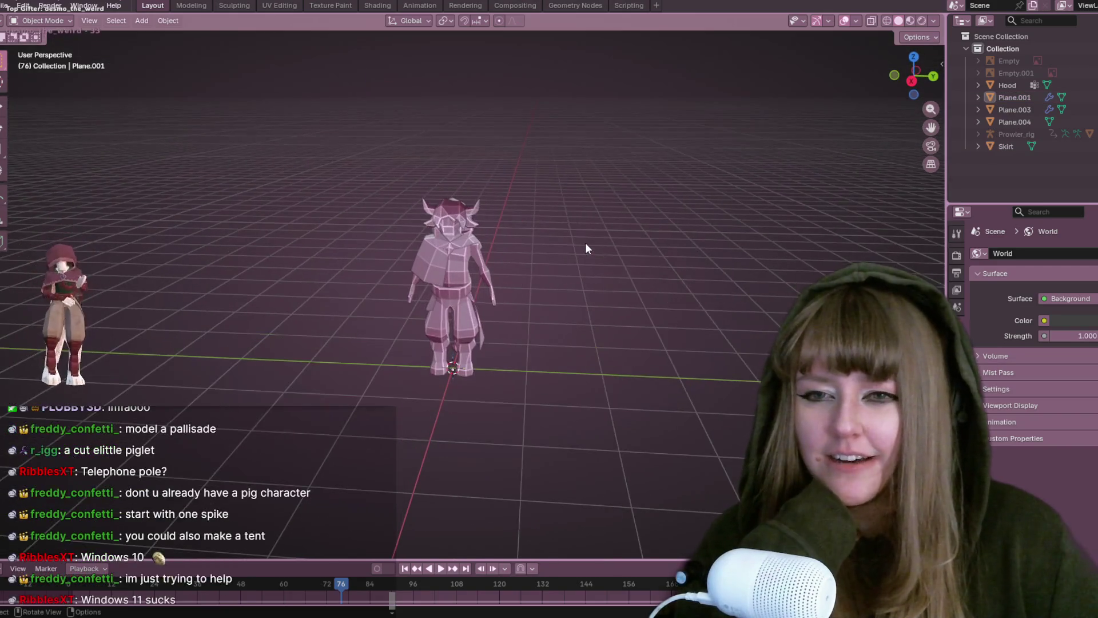
Minimize the avatar window, orbit in close on the horned character, then switch to the game launcher.
scroll(585, 242, "up", 4)
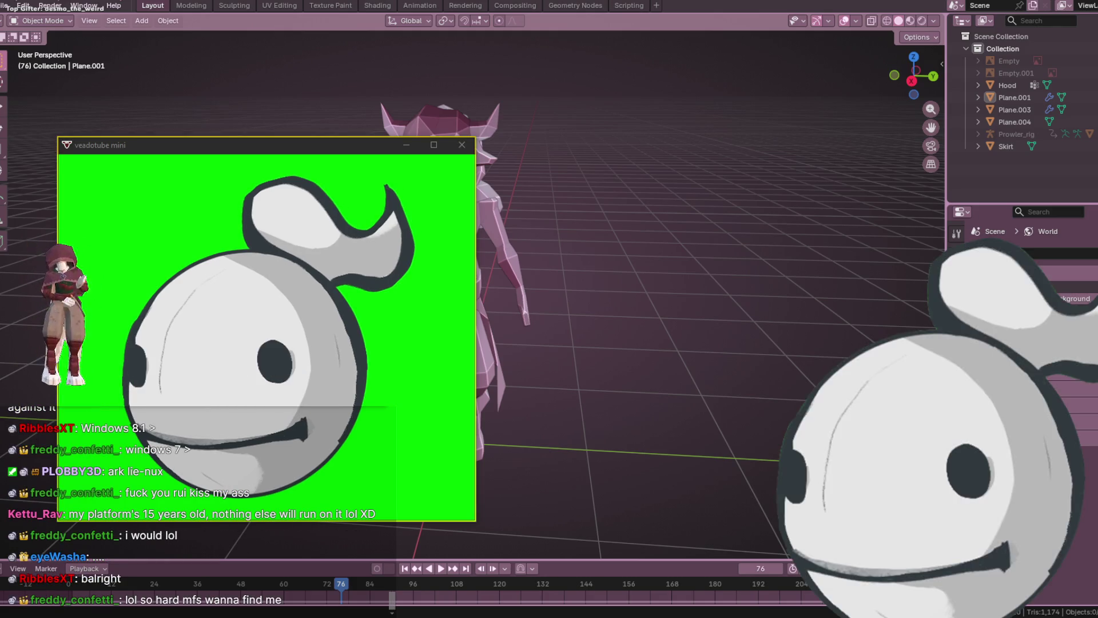
left_click(513, 352)
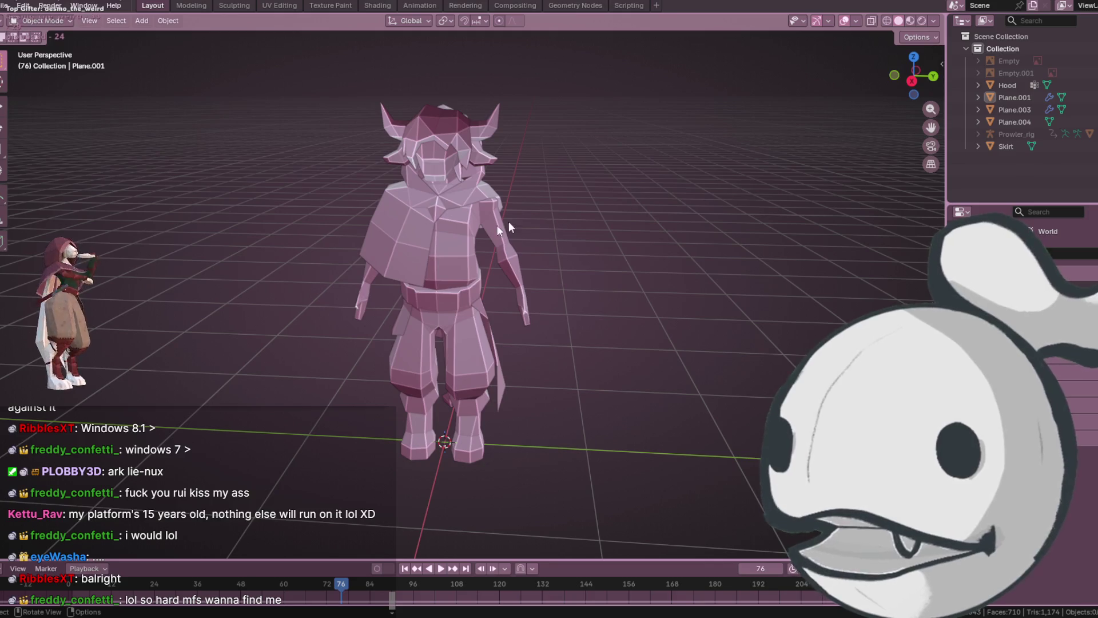
mouse_move(361, 302)
middle_mouse_down()
mouse_move(483, 236)
mouse_move(649, 194)
mouse_move(843, 266)
mouse_move(494, 348)
mouse_move(369, 299)
mouse_move(336, 304)
mouse_move(404, 320)
mouse_move(464, 266)
mouse_move(467, 129)
mouse_move(530, 199)
mouse_move(599, 201)
middle_mouse_up()
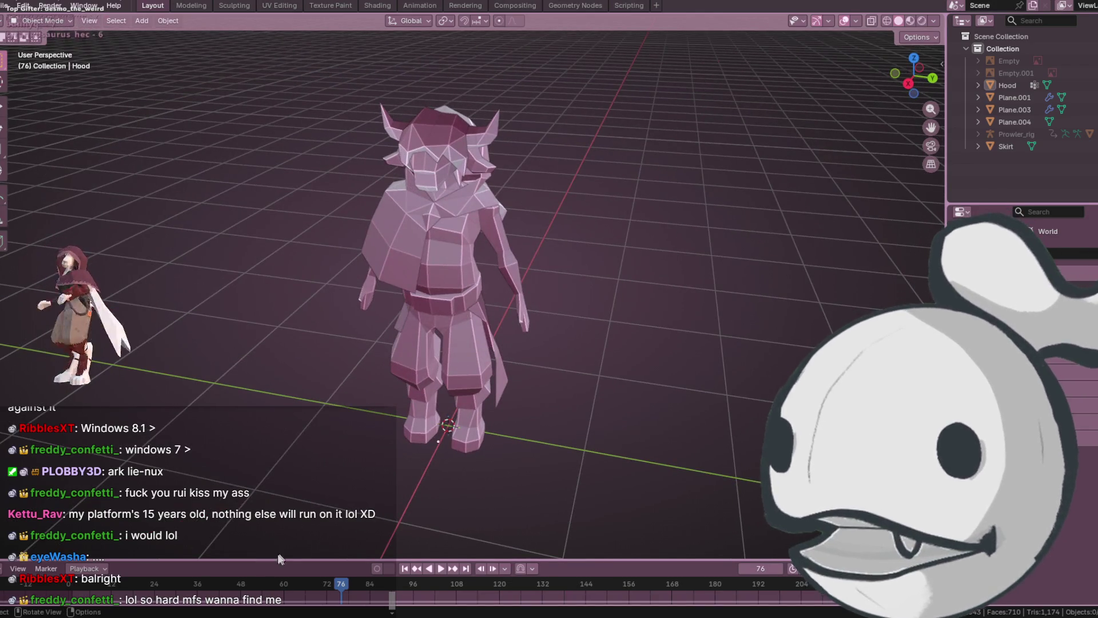
key("alt+Tab")
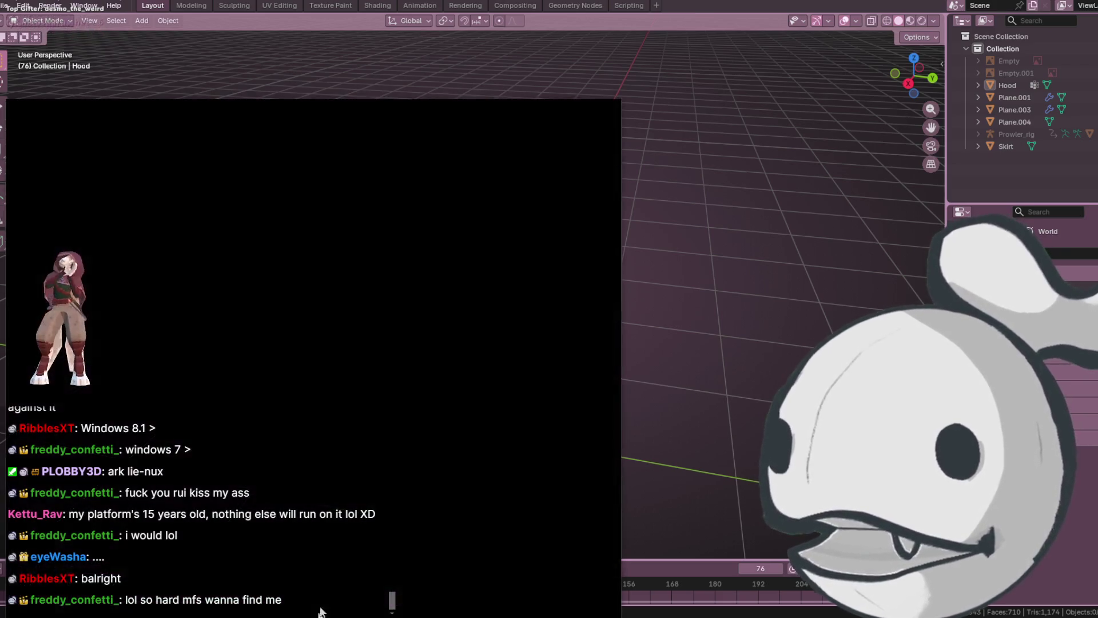
Launch Blender from its page in the Steam library.
left_click(123, 127)
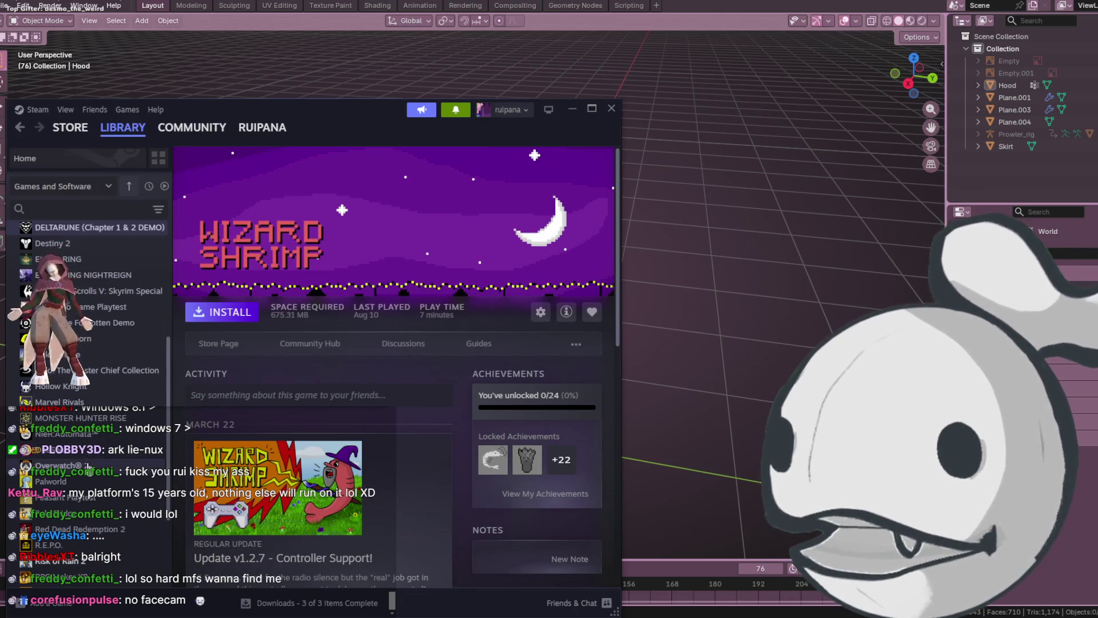
scroll(92, 491, "up", 6)
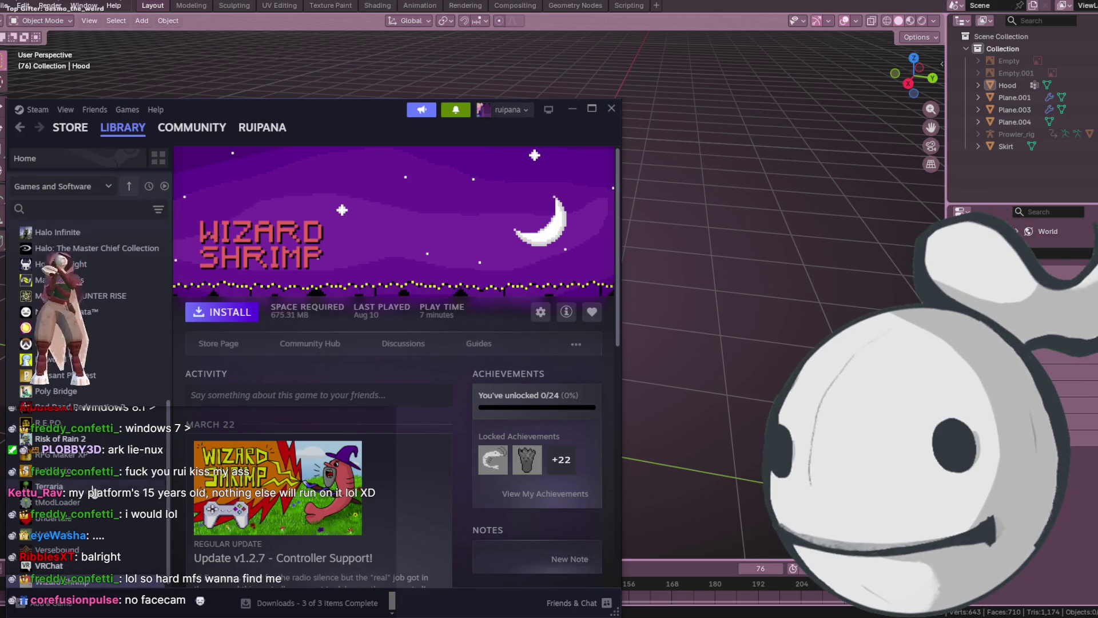
left_click(85, 343)
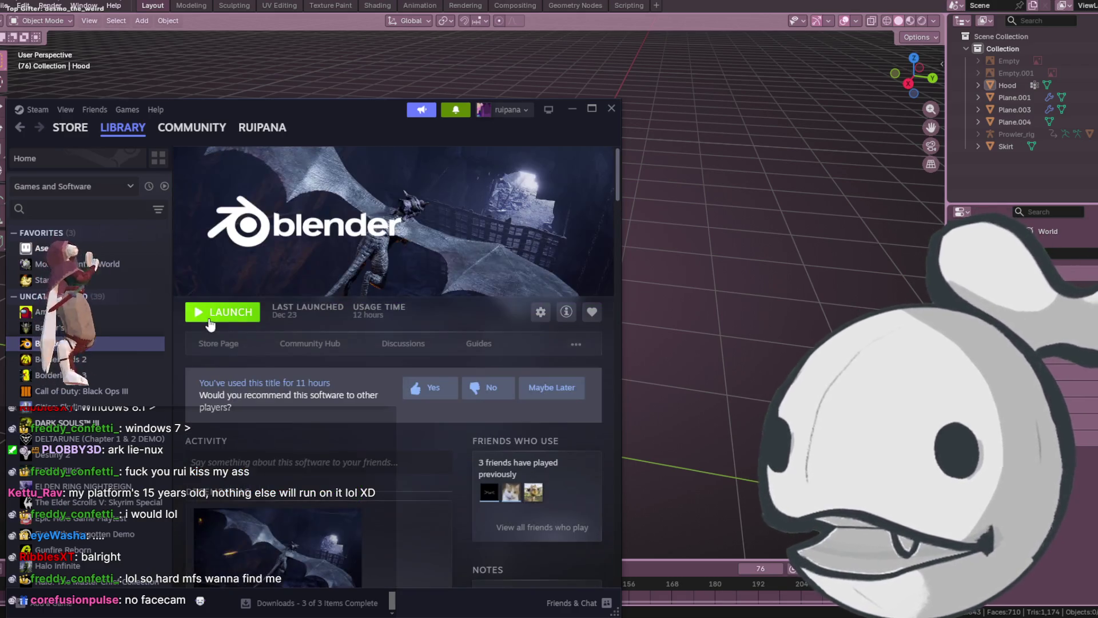
left_click(200, 304)
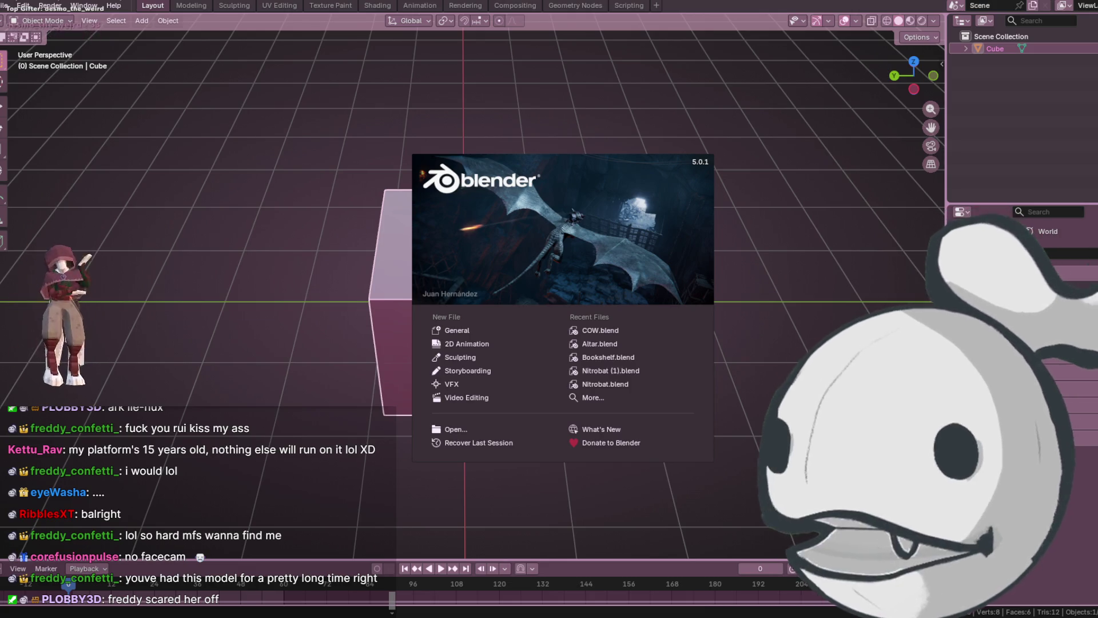
Close the Blender splash screen to show the default cube scene.
left_click(476, 432)
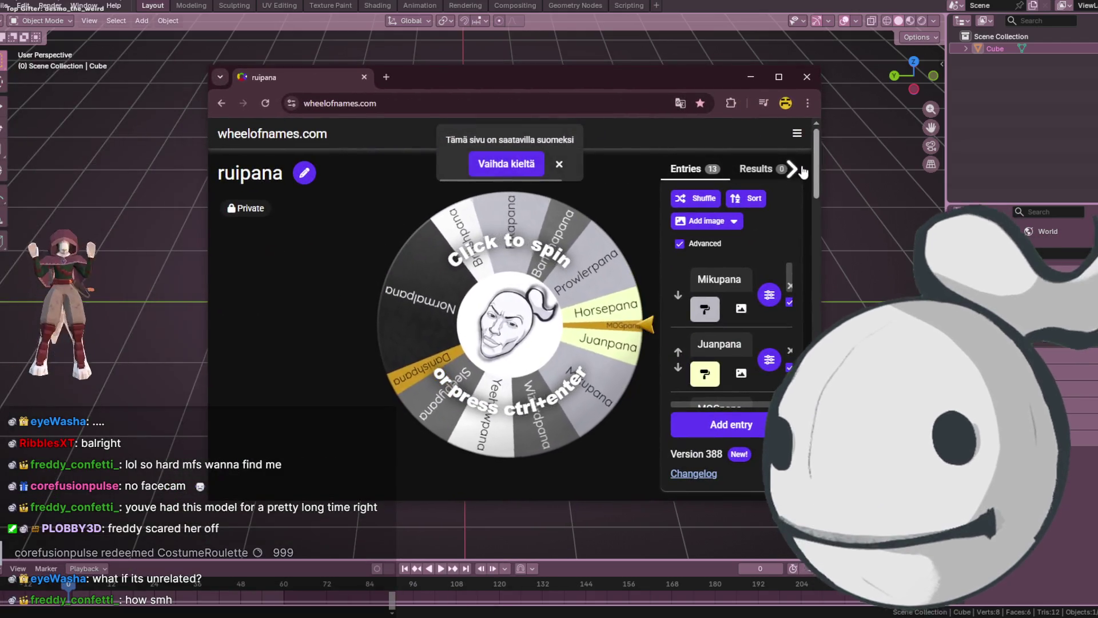
Spin the costume wheel with entries hidden, landing on Bananapana, then switch to veadotube mini.
left_click(800, 170)
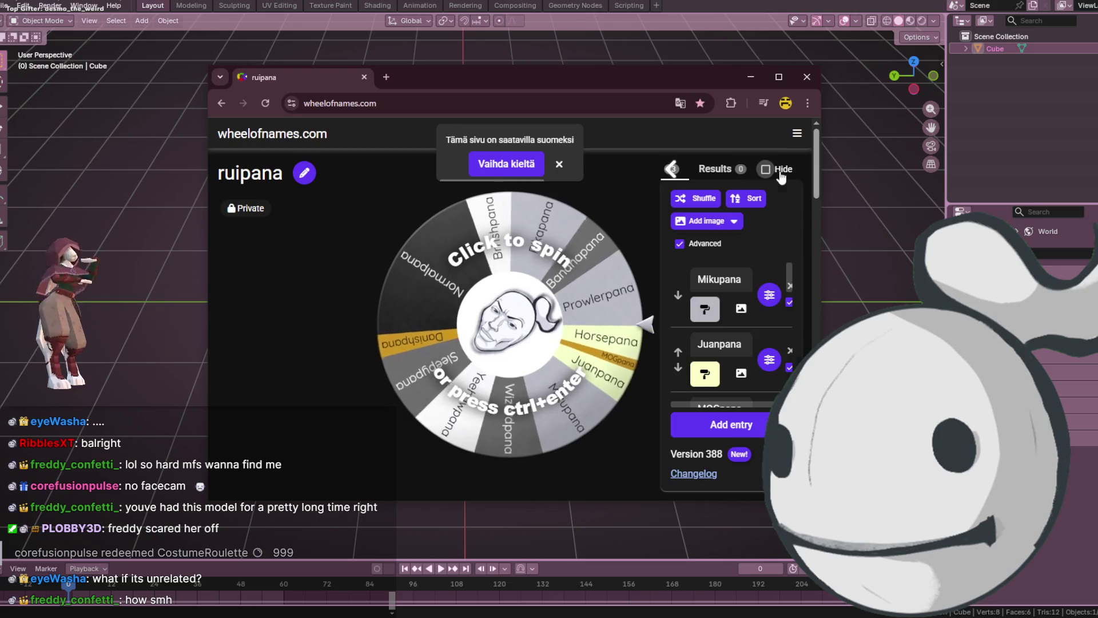
left_click(766, 169)
left_click(561, 165)
left_click(567, 319)
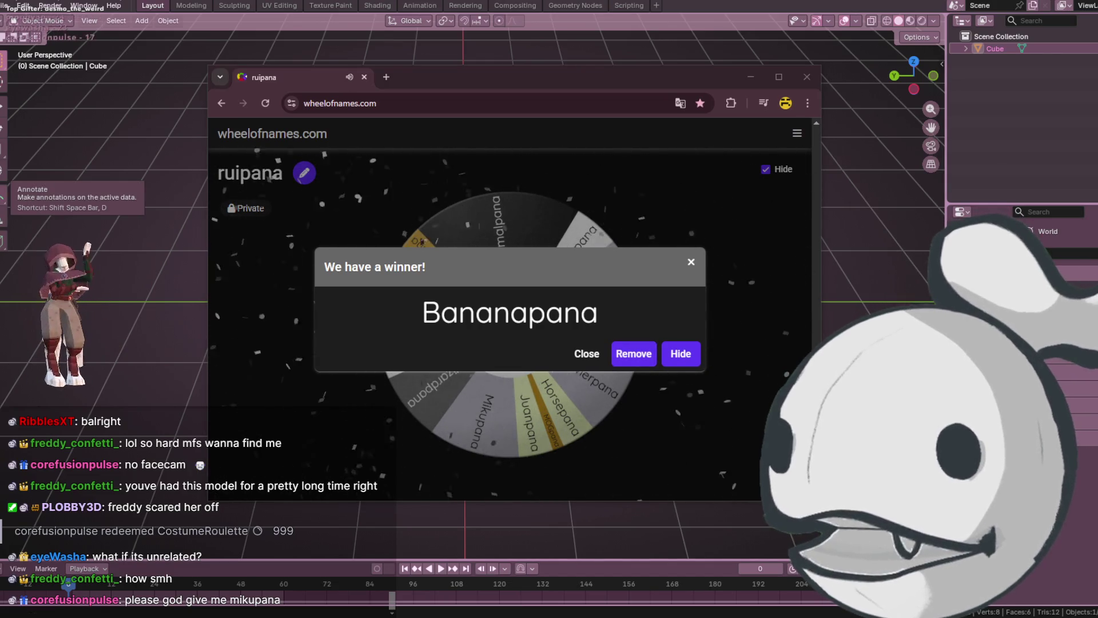
key("alt+Tab")
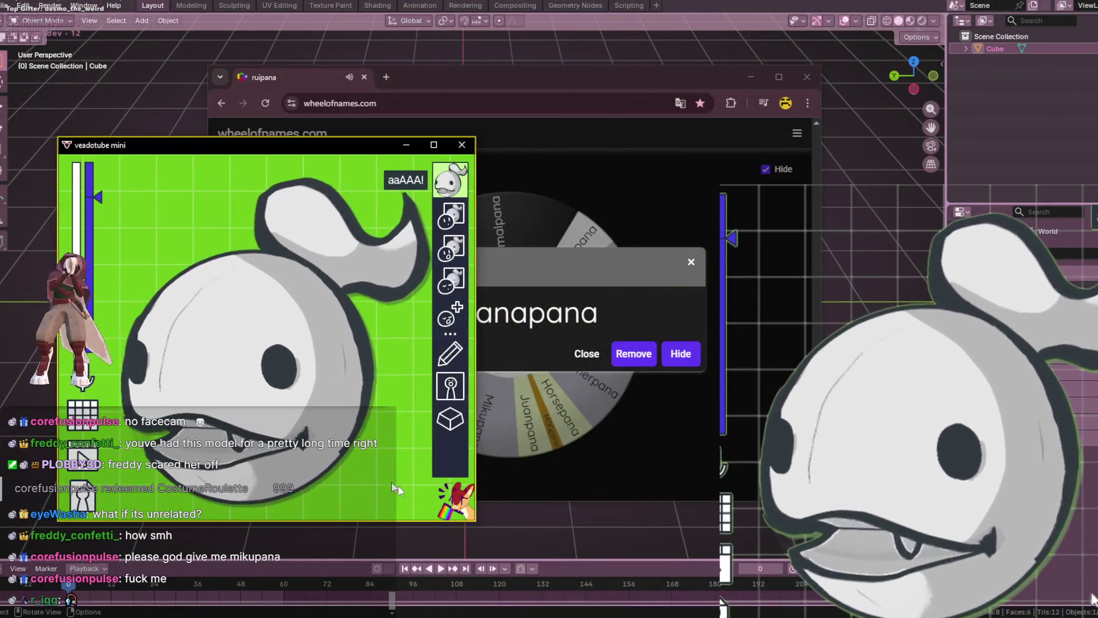
Load BANANAPANA.veado as the veadotube mini avatar.
left_click(88, 496)
left_click(161, 475)
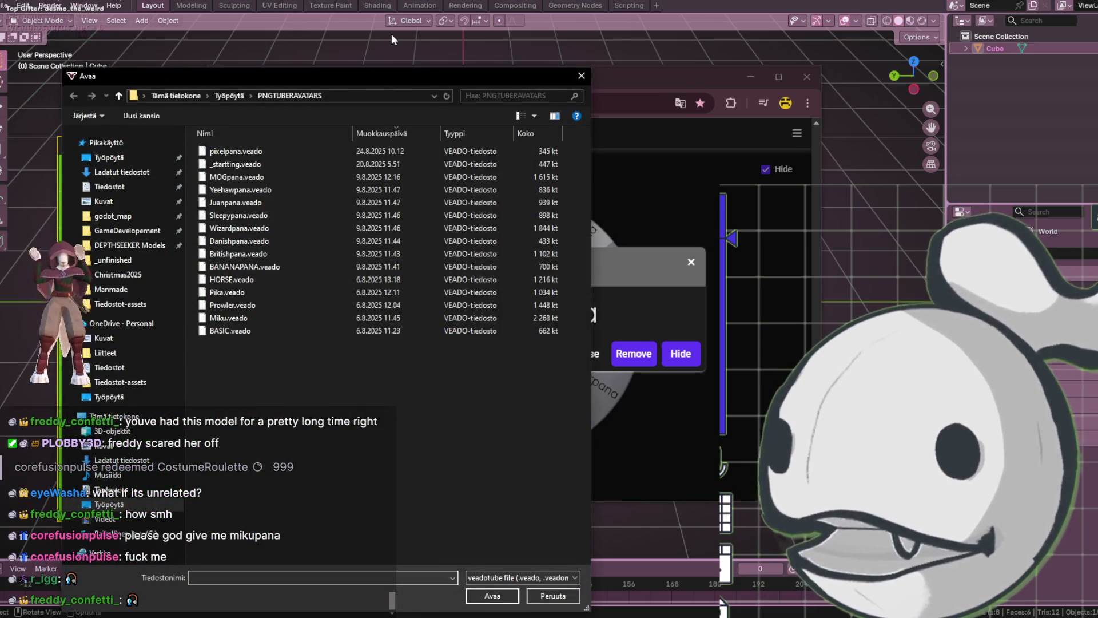
left_click(245, 267)
left_click(500, 592)
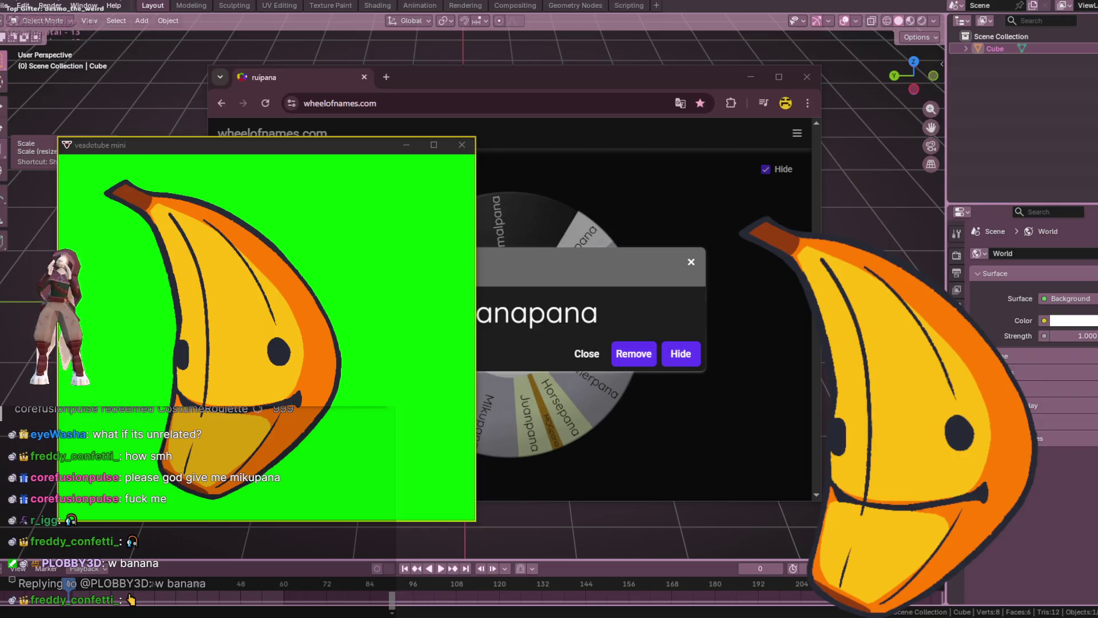
key("alt+Tab")
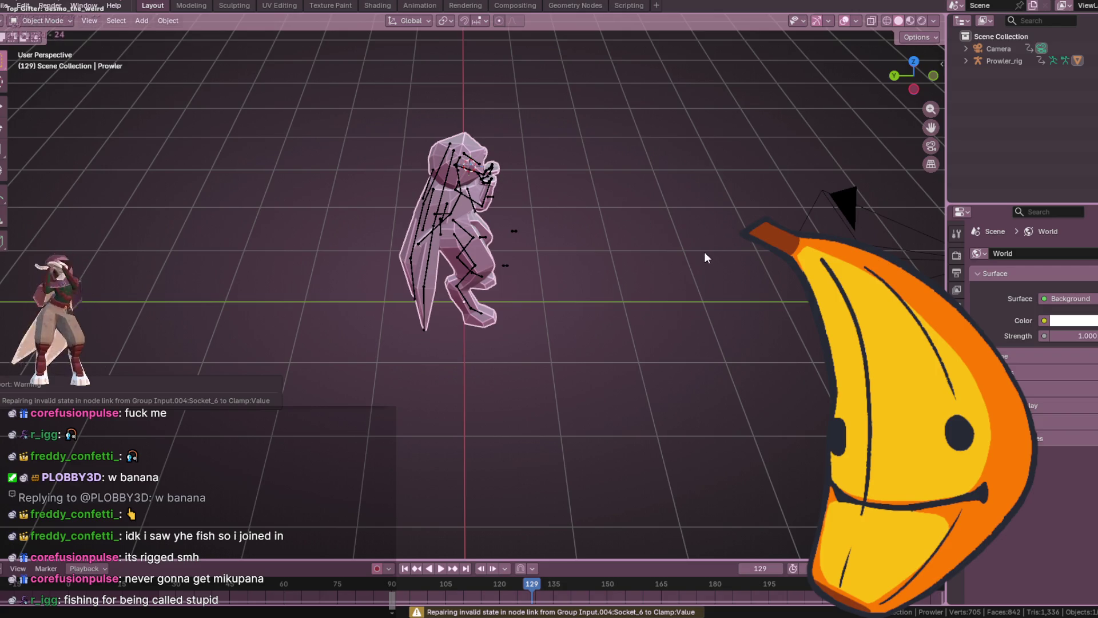
Zoom the Blender viewport on the rigged Prowler character at frame 129.
scroll(611, 235, "down", 2)
Select the Prowler_rig armature, enter Pose Mode and move the legIK.r bone up.
mouse_move(593, 290)
middle_mouse_down()
mouse_move(569, 254)
mouse_move(525, 260)
middle_mouse_up()
scroll(525, 260, "up", 3)
left_click(507, 243)
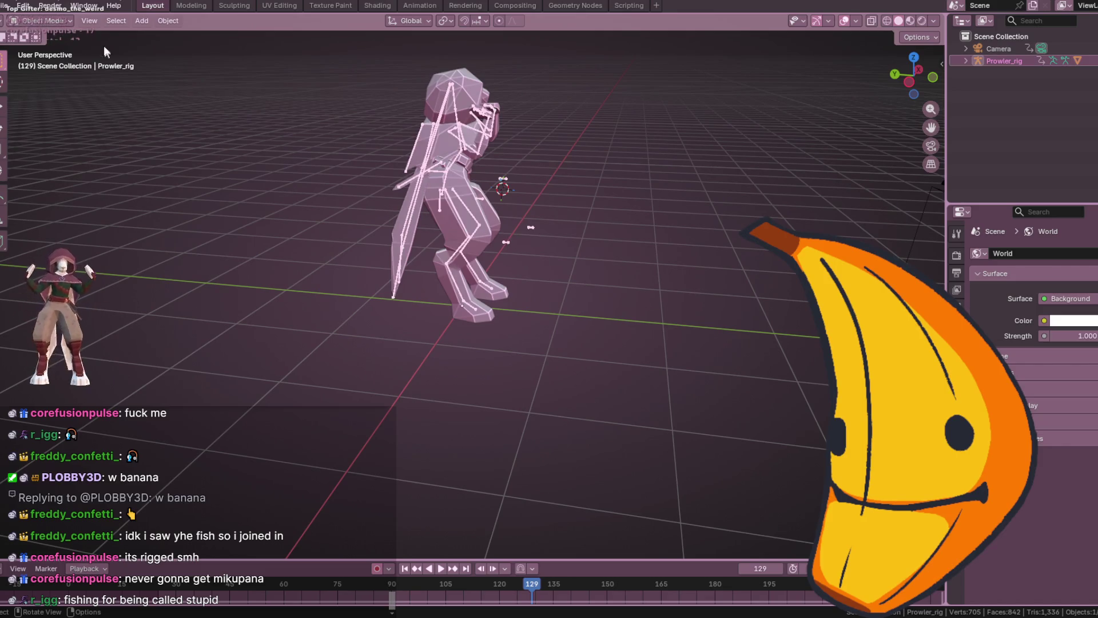
left_click(46, 61)
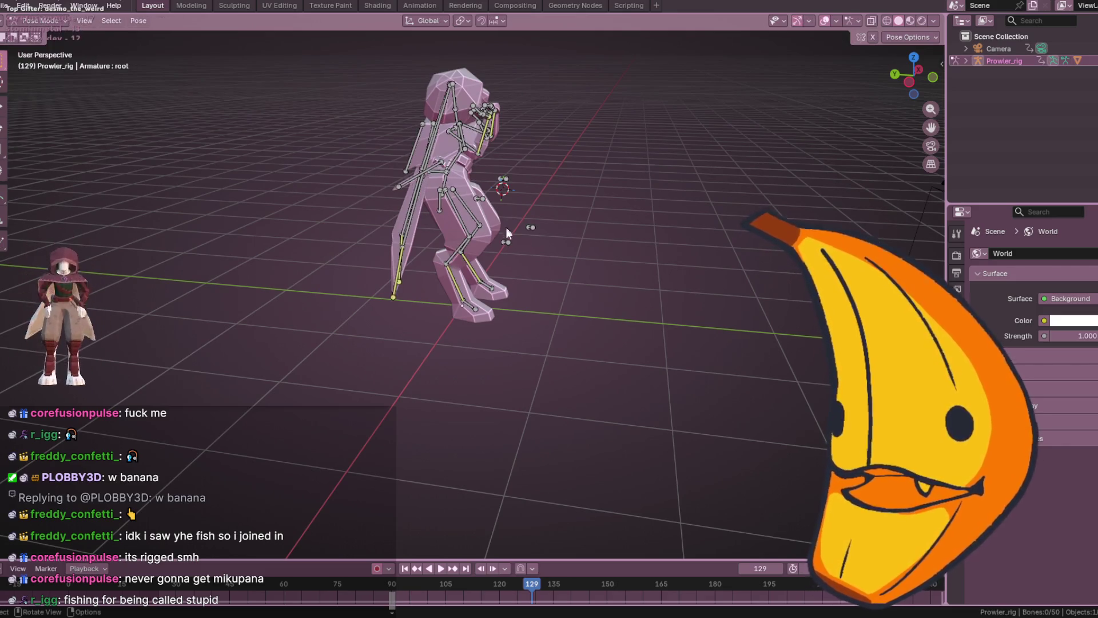
left_click(507, 243)
scroll(581, 224, "up", 4)
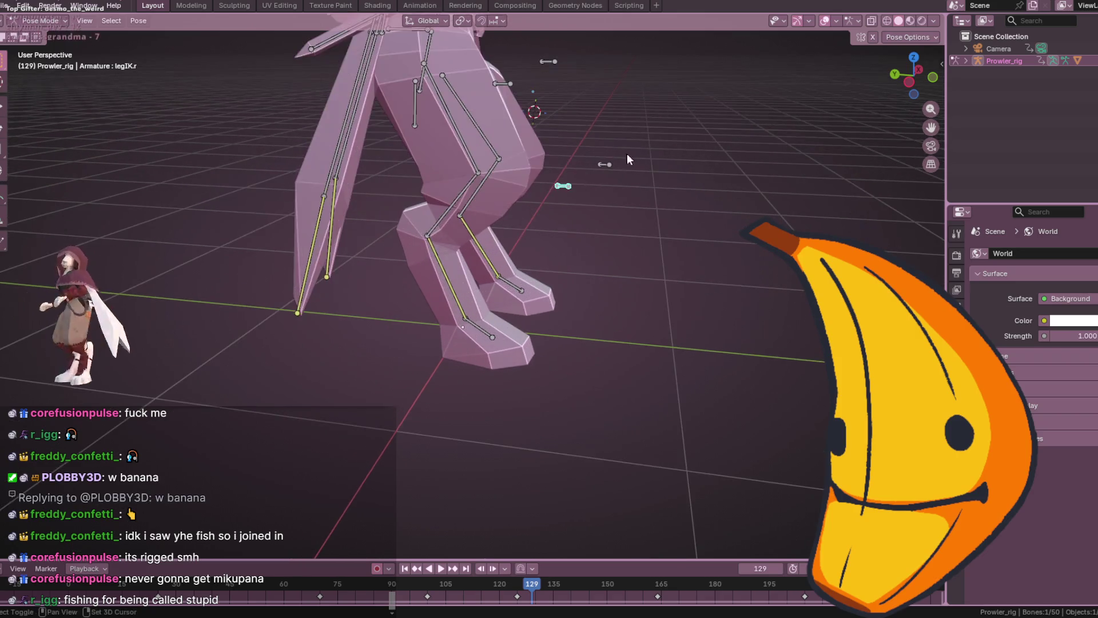
key("g")
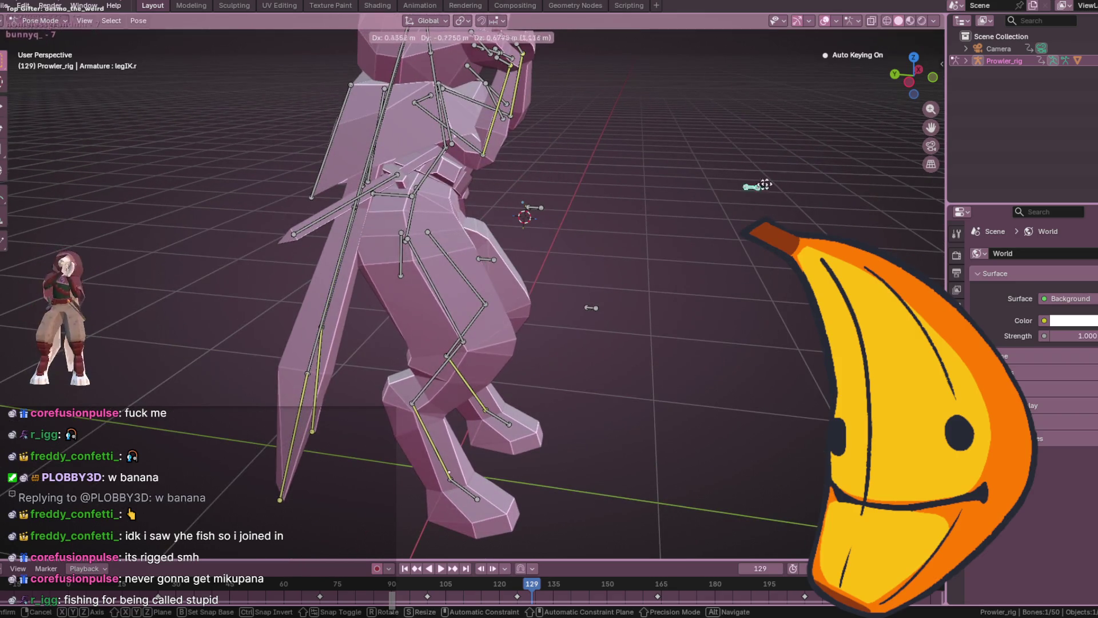
left_click(476, 369)
Select the legIK.l, armIK.l and arm1.l bones from new angles, then deselect all.
middle_click_drag(475, 369, 674, 390)
left_click(702, 403)
mouse_move(731, 416)
middle_mouse_down()
mouse_move(746, 270)
mouse_move(784, 280)
mouse_move(870, 215)
mouse_move(830, 189)
mouse_move(654, 360)
mouse_move(689, 304)
mouse_move(619, 376)
mouse_move(586, 269)
middle_mouse_up()
left_click(746, 270)
scroll(647, 365, "up", 4)
left_click(638, 369)
key("alt+a")
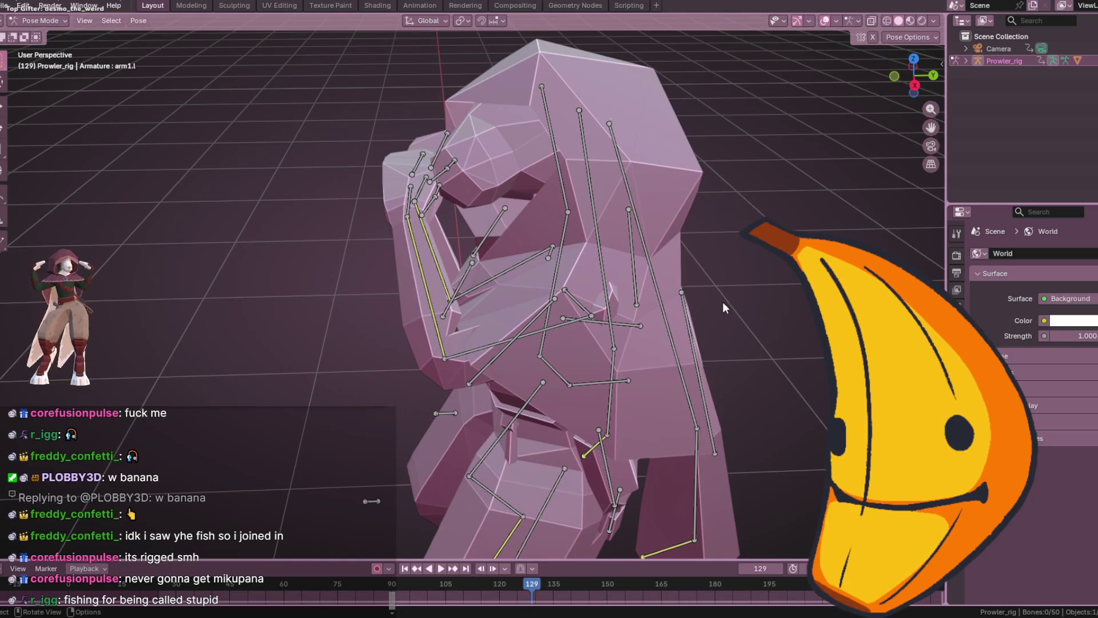
Close the rig window and open recent Altar.blend, discarding COW.blend changes.
key("ctrl+q")
left_click(607, 324)
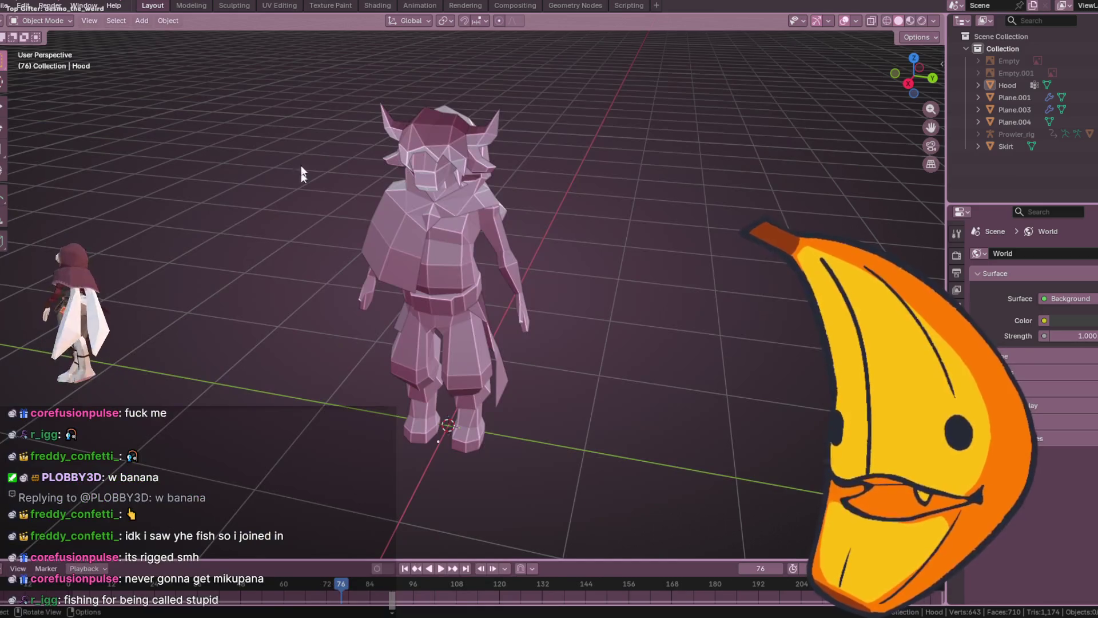
left_click(7, 6)
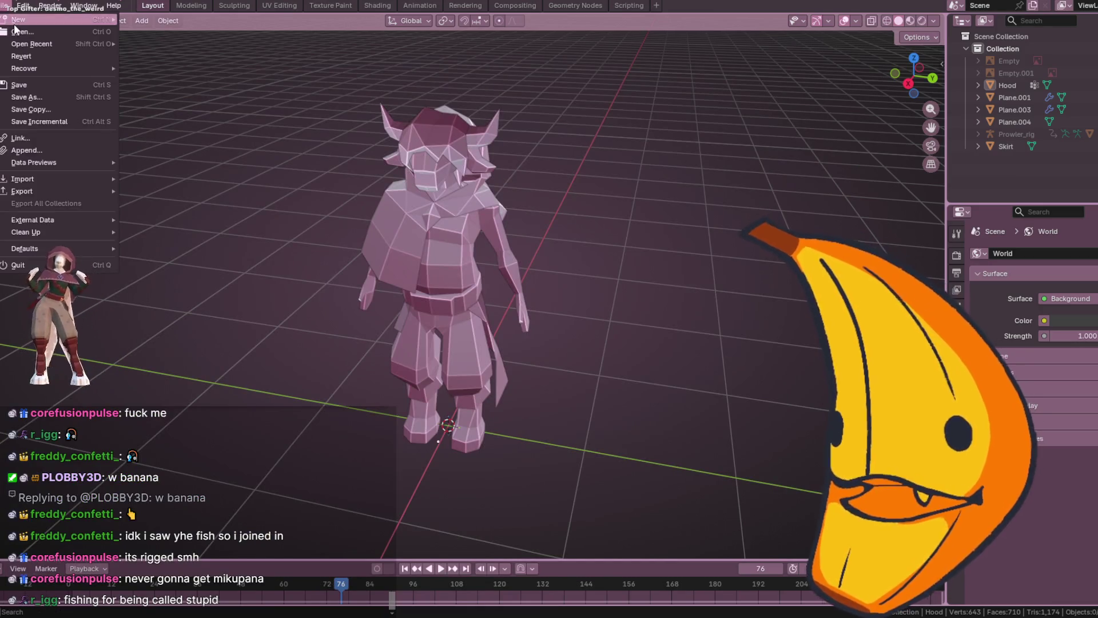
mouse_move(22, 45)
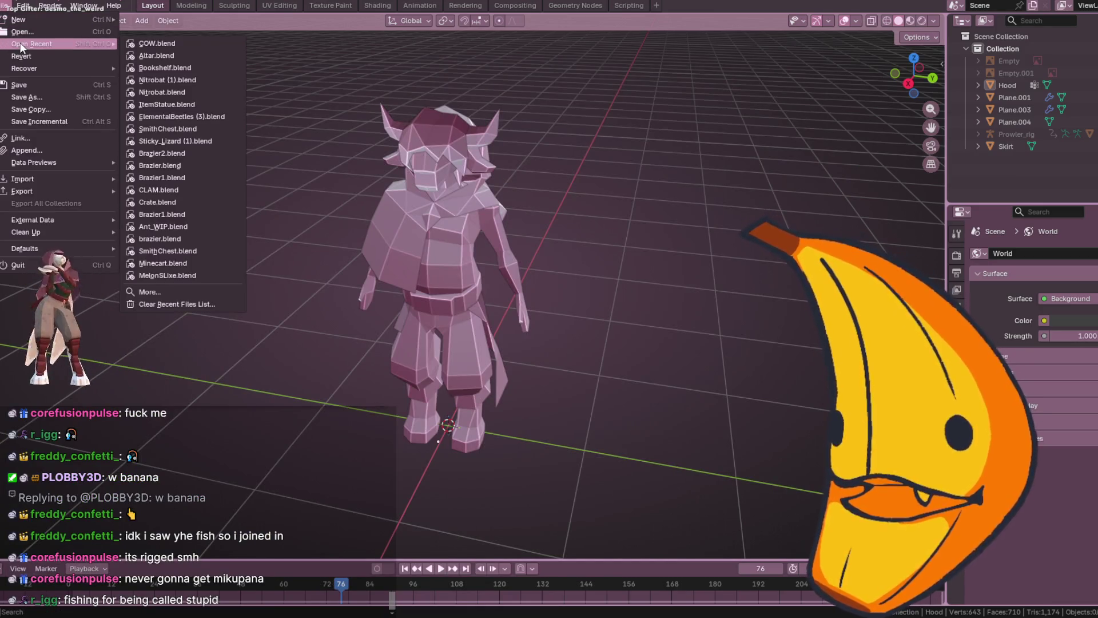
left_click(148, 56)
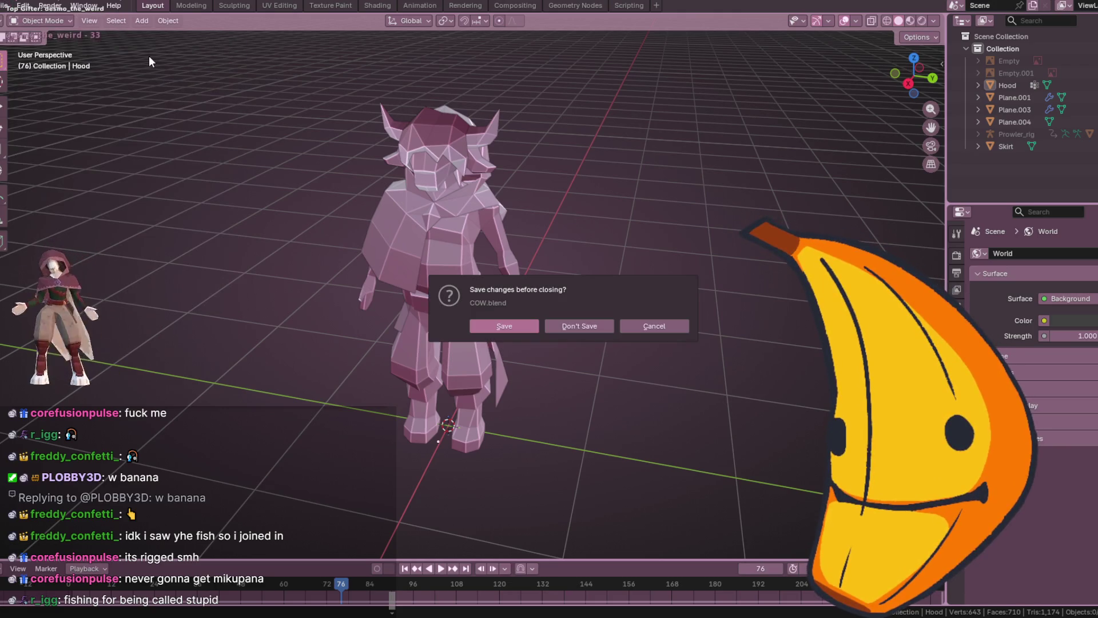
left_click(571, 326)
scroll(582, 298, "down", 5)
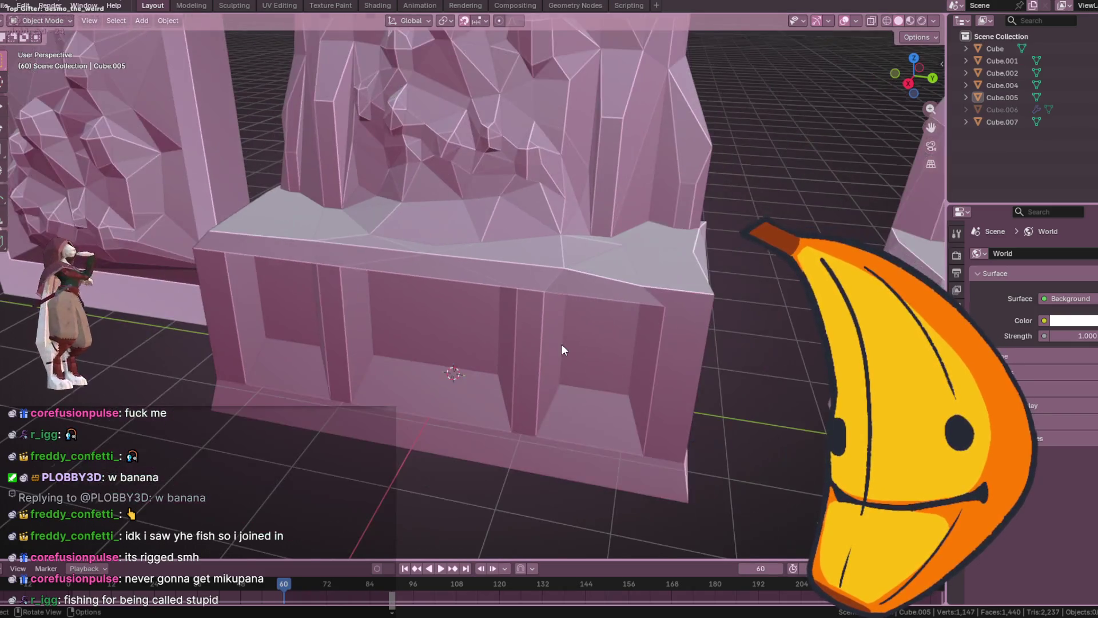
Zoom out to show the wall panel, crystal shrine, ruined wall block and two spires.
scroll(562, 345, "down", 5)
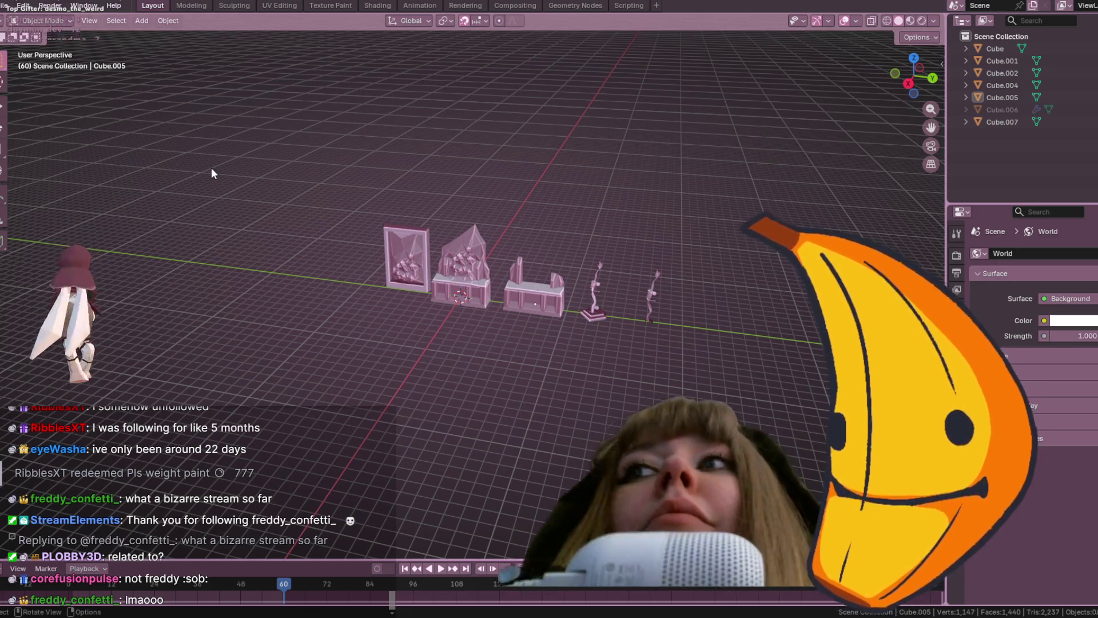
Orbit to a top-down view of the props and close the extra veadotube window.
mouse_move(497, 297)
middle_mouse_down()
mouse_move(558, 301)
mouse_move(536, 341)
mouse_move(435, 338)
middle_mouse_up()
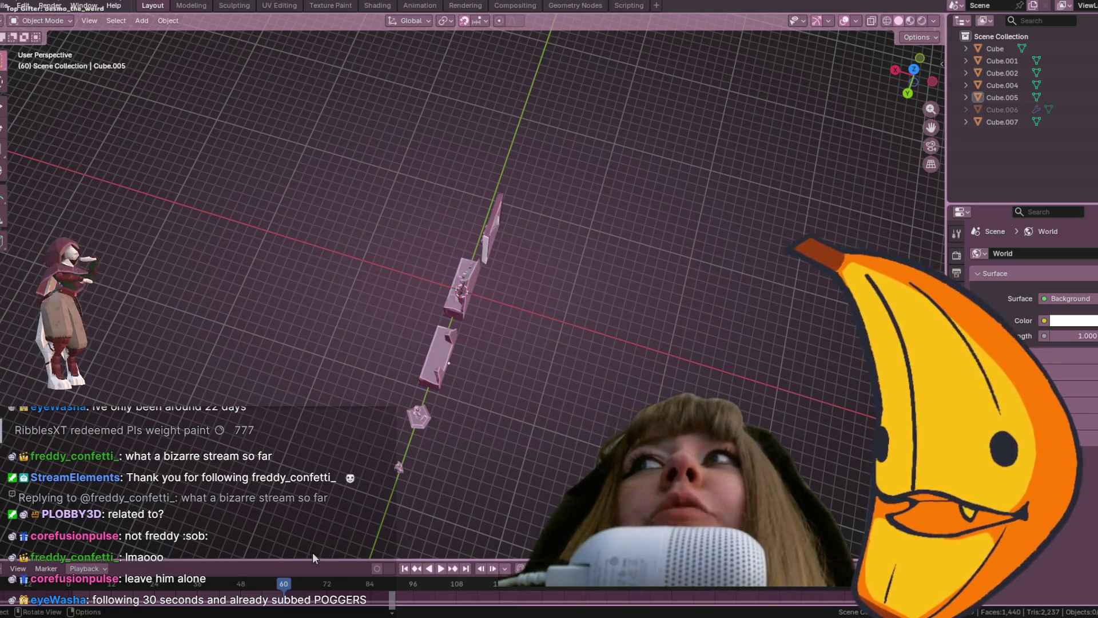
mouse_move(258, 615)
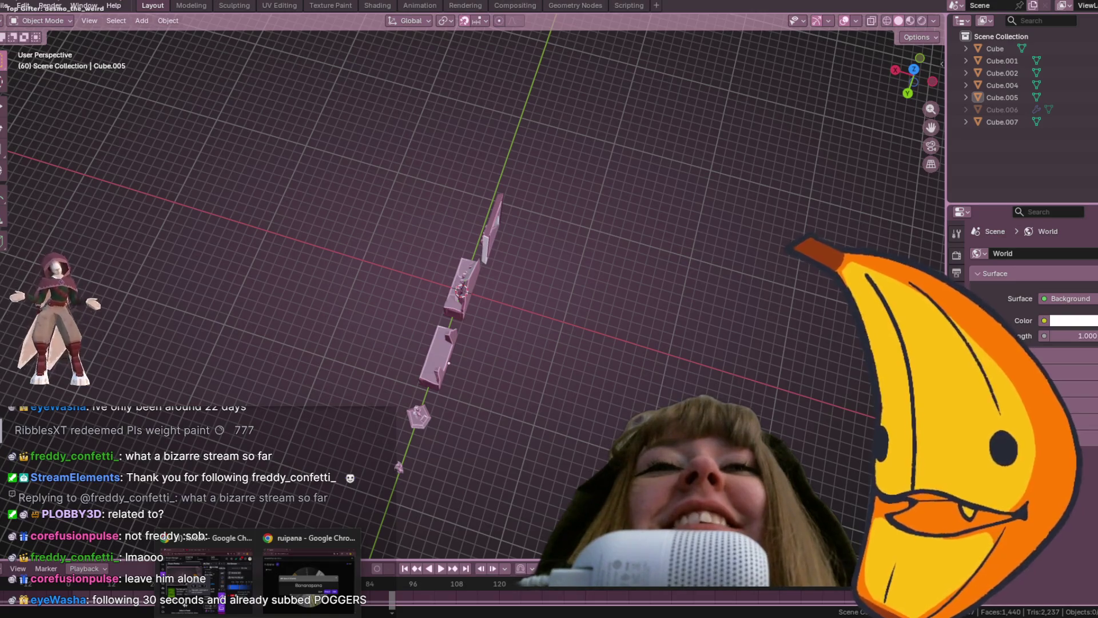
mouse_move(309, 577)
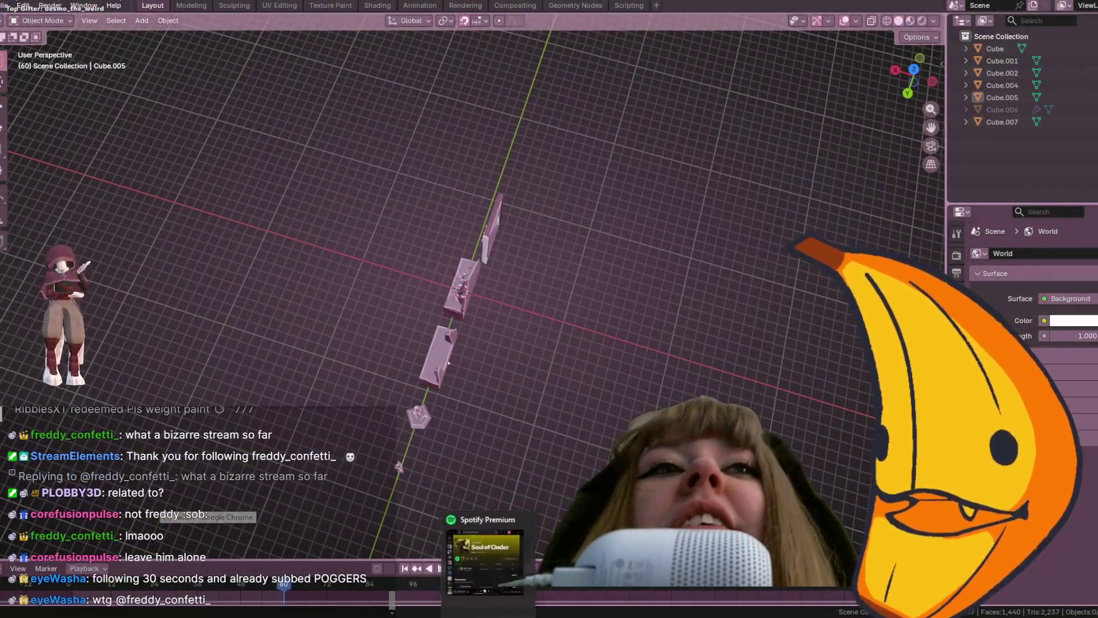
mouse_move(466, 612)
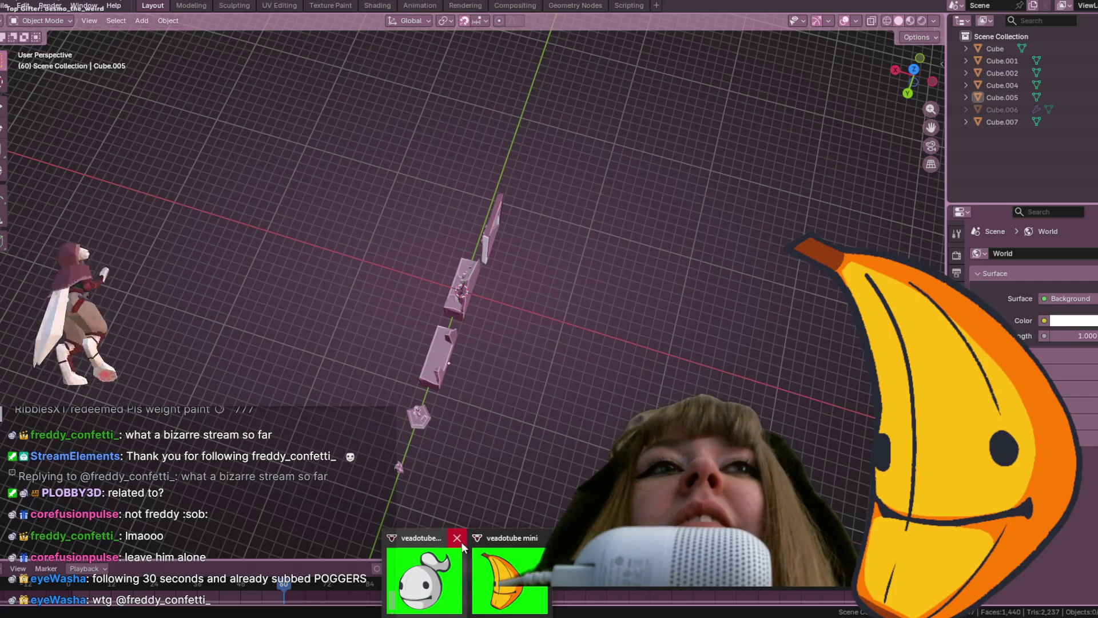
left_click(462, 543)
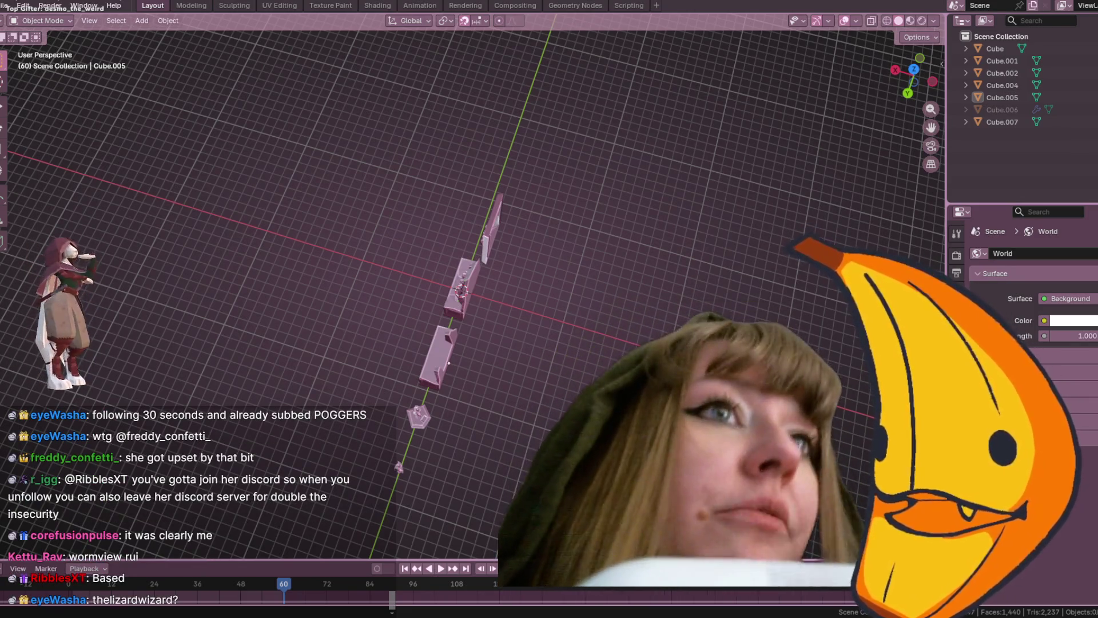
mouse_move(486, 349)
middle_mouse_down()
mouse_move(430, 304)
mouse_move(531, 267)
mouse_move(524, 254)
mouse_move(601, 321)
mouse_move(584, 267)
mouse_move(748, 185)
mouse_move(586, 183)
mouse_move(551, 132)
mouse_move(527, 187)
mouse_move(412, 113)
mouse_move(304, 120)
mouse_move(216, 167)
mouse_move(17, 149)
mouse_move(927, 103)
mouse_move(859, 47)
mouse_move(820, 112)
mouse_move(702, 178)
mouse_move(221, 232)
mouse_move(52, 227)
mouse_move(83, 222)
mouse_move(142, 247)
middle_mouse_up()
left_click(429, 303)
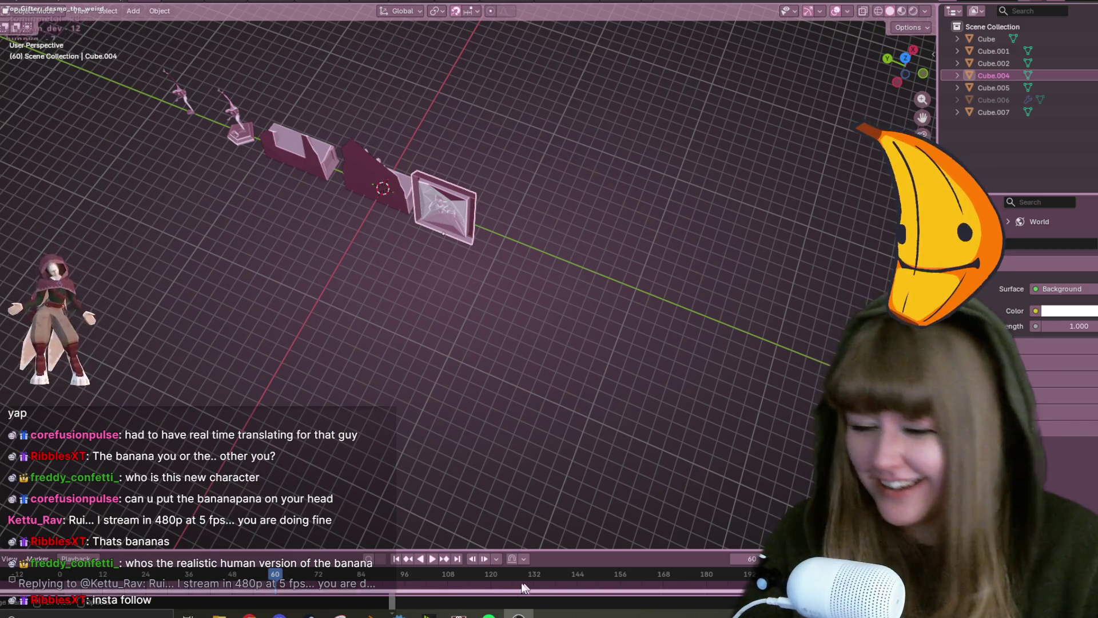
mouse_move(261, 616)
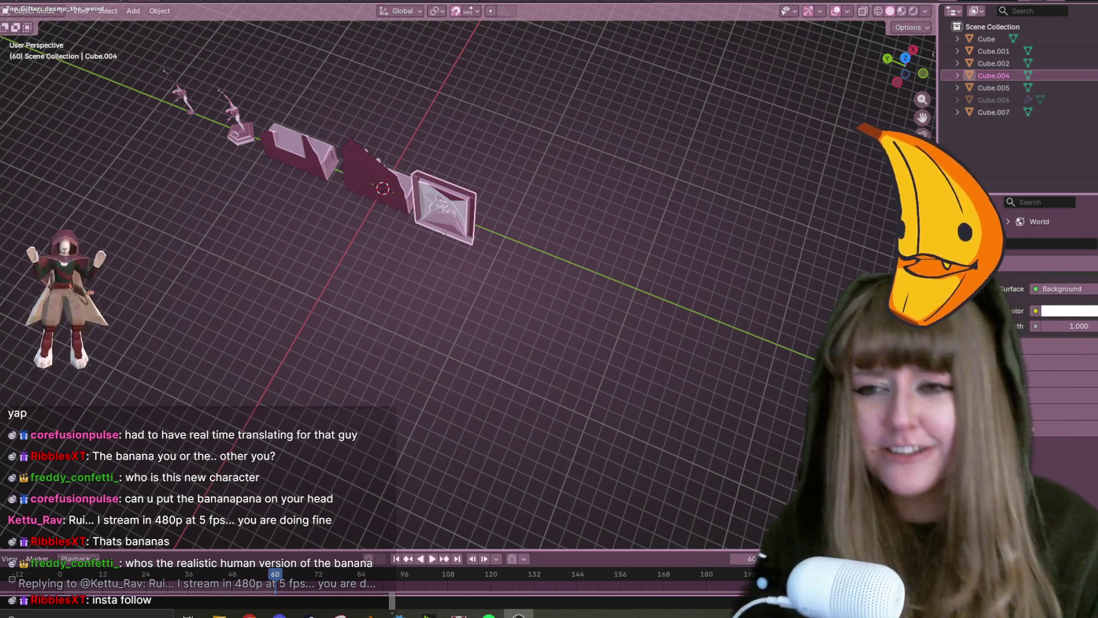
mouse_move(515, 184)
middle_mouse_down()
mouse_move(467, 236)
mouse_move(342, 165)
mouse_move(388, 195)
middle_mouse_up()
Orbit to face the five props, select then deselect Cube.005, and zoom out.
scroll(712, 180, "up", 2)
middle_click_drag(713, 180, 745, 218)
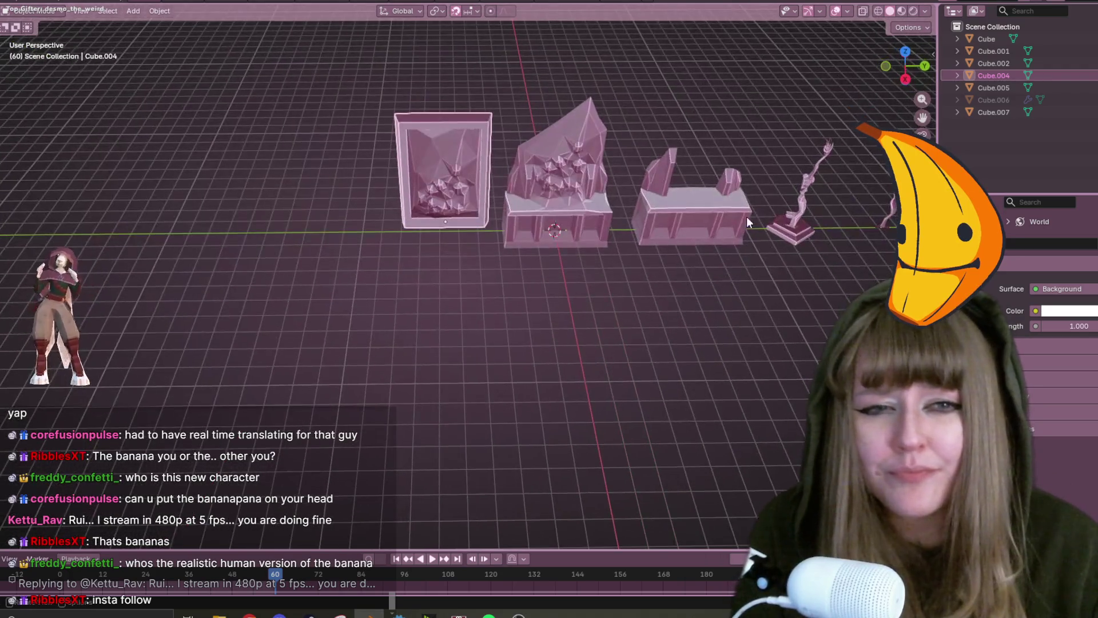
mouse_move(792, 276)
middle_mouse_down()
mouse_move(672, 274)
mouse_move(571, 297)
mouse_move(324, 234)
mouse_move(358, 240)
mouse_move(430, 201)
mouse_move(637, 184)
mouse_move(927, 229)
middle_mouse_up()
left_click(559, 234)
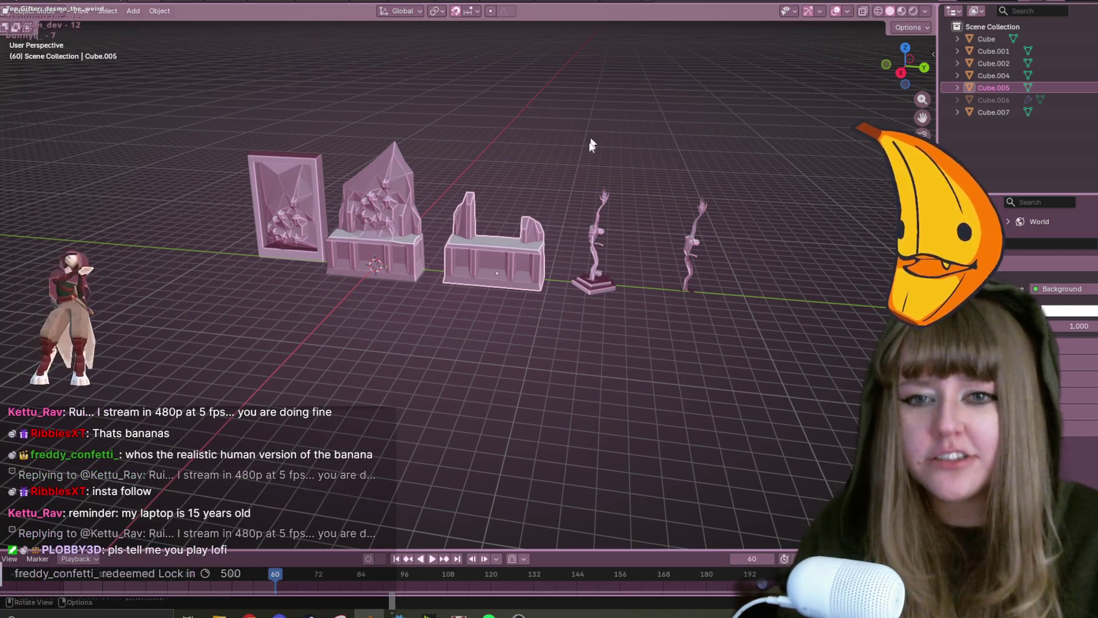
scroll(512, 246, "down", 4)
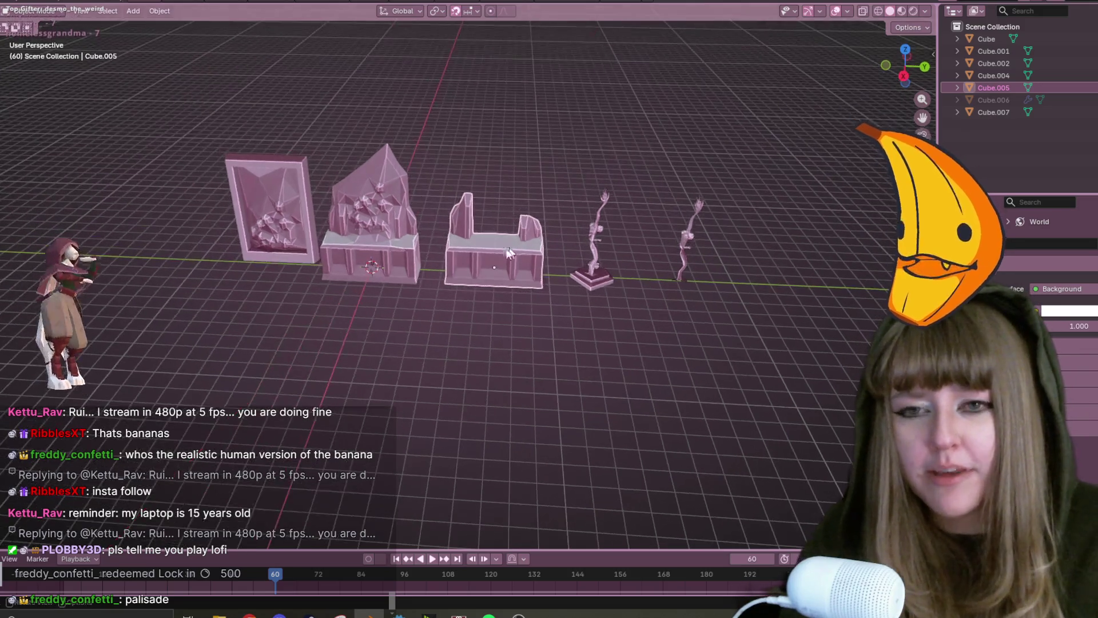
middle_click_drag(557, 203, 563, 231)
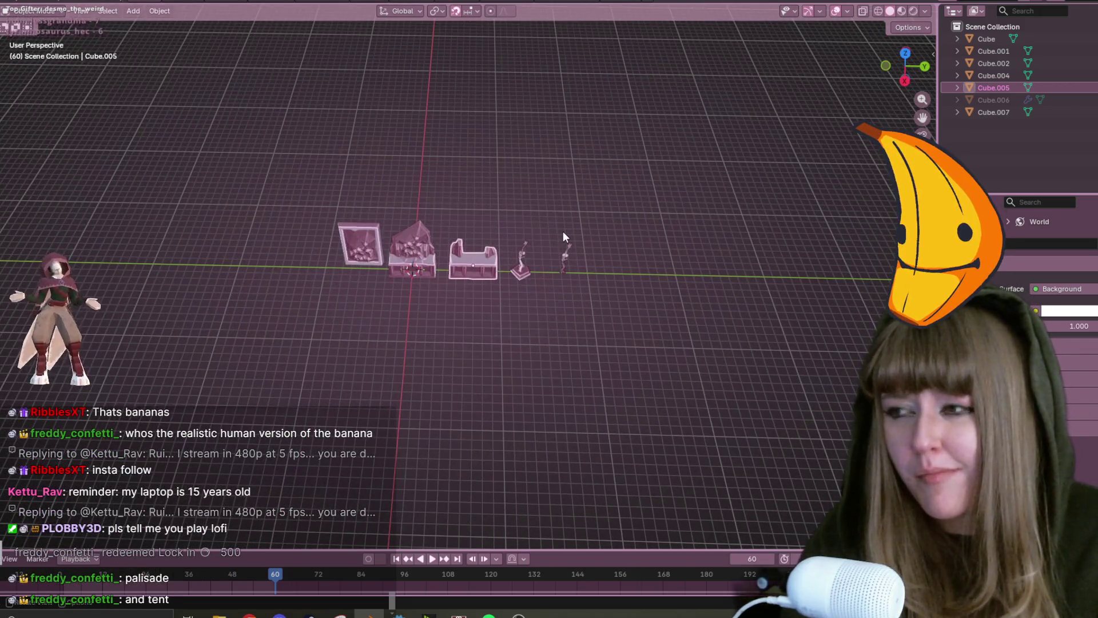
left_click(665, 291)
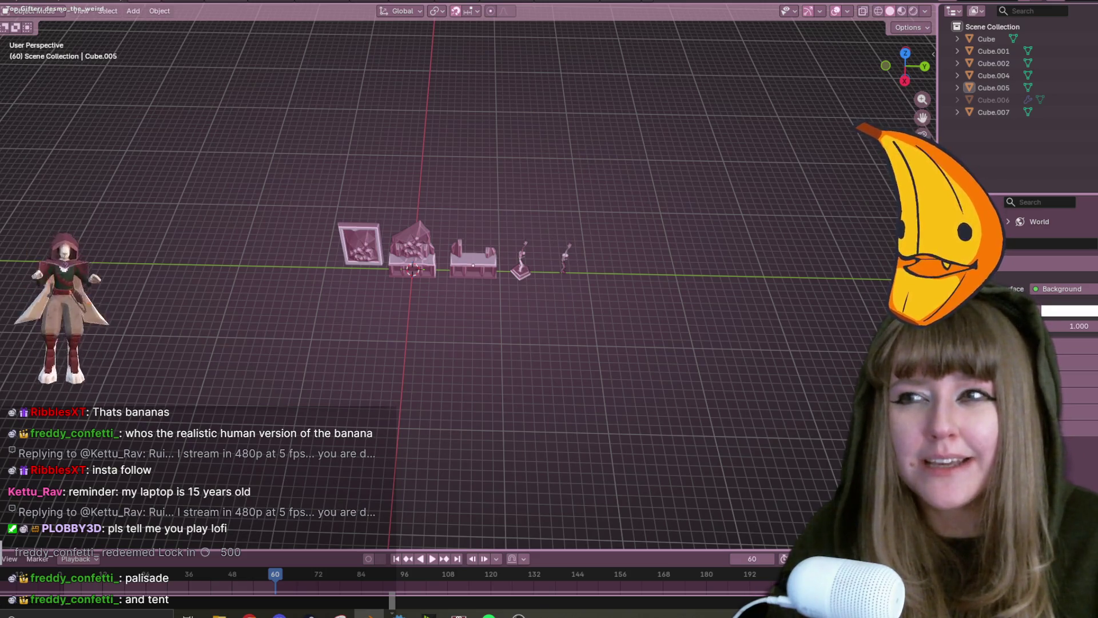
left_click(3, 9)
Start a new General file, saving Altar.blend when prompted.
mouse_move(2, 9)
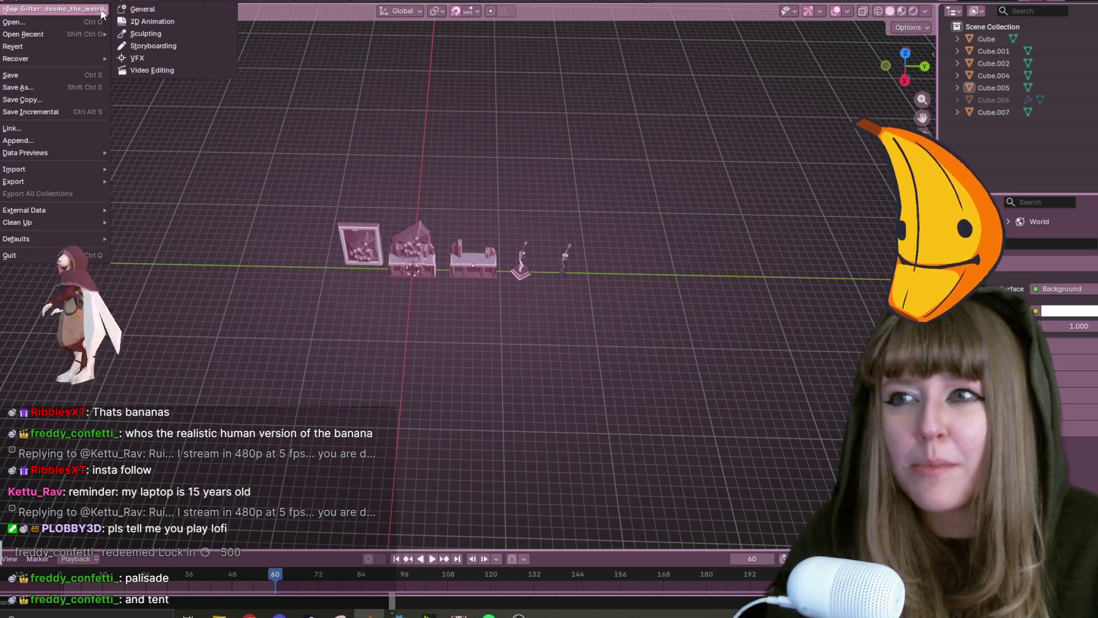
left_click(148, 11)
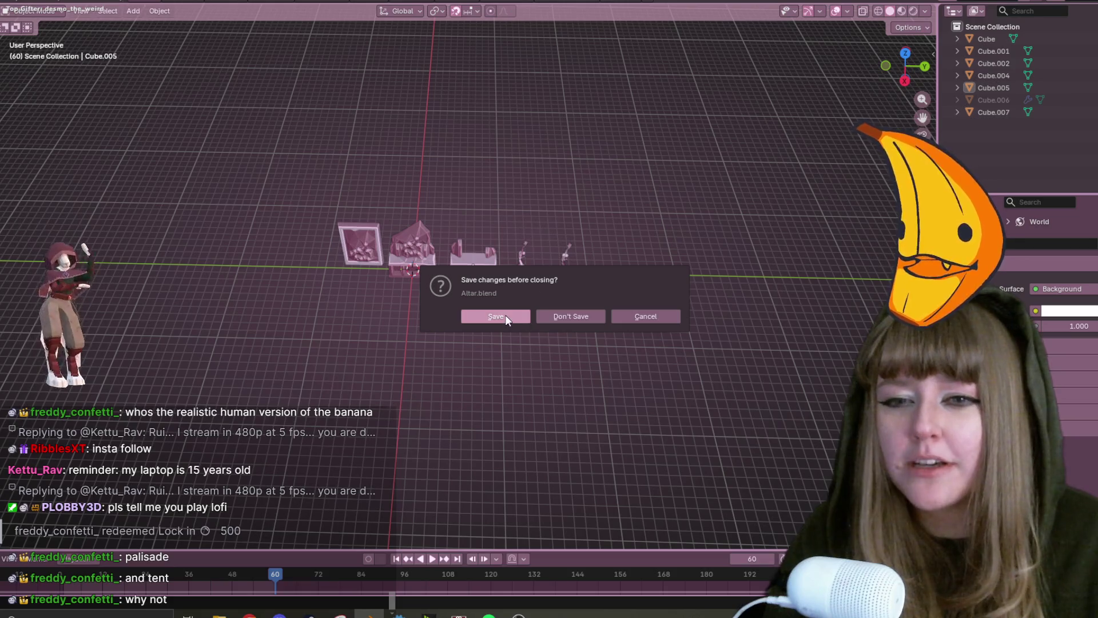
left_click(506, 315)
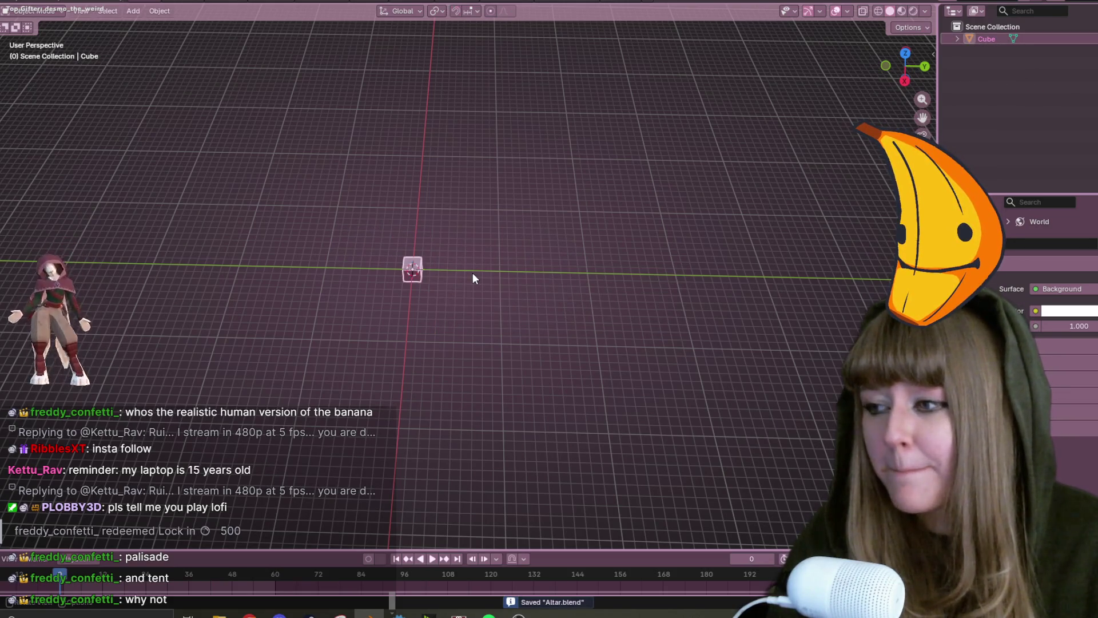
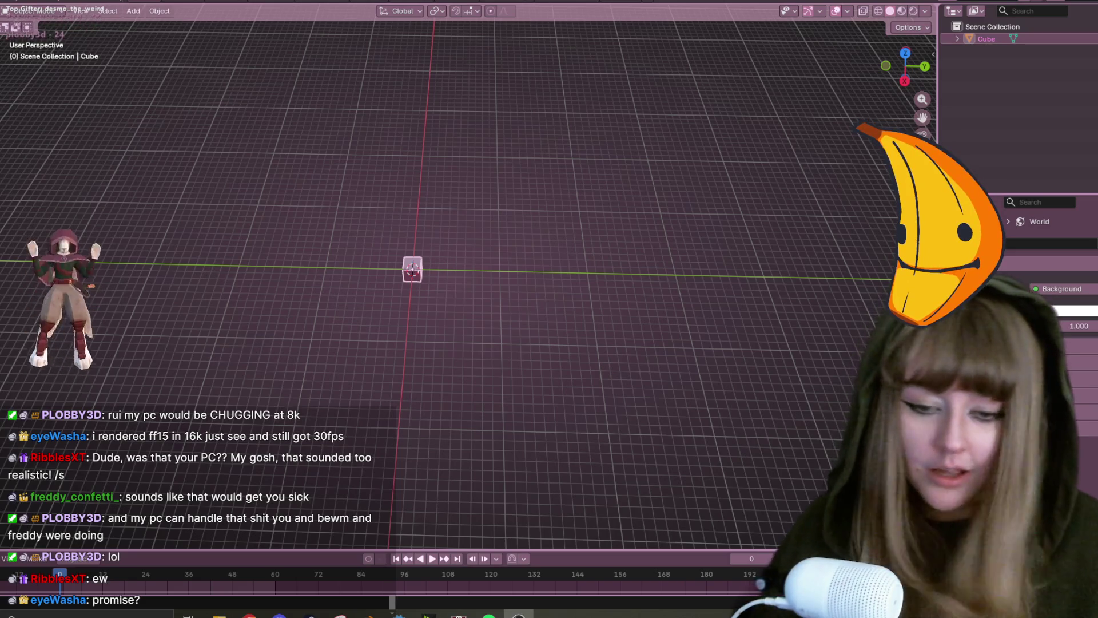
Zoom in three notches and orbit until the default cube faces the view head-on.
scroll(366, 348, "up", 3)
middle_click_drag(414, 286, 537, 232)
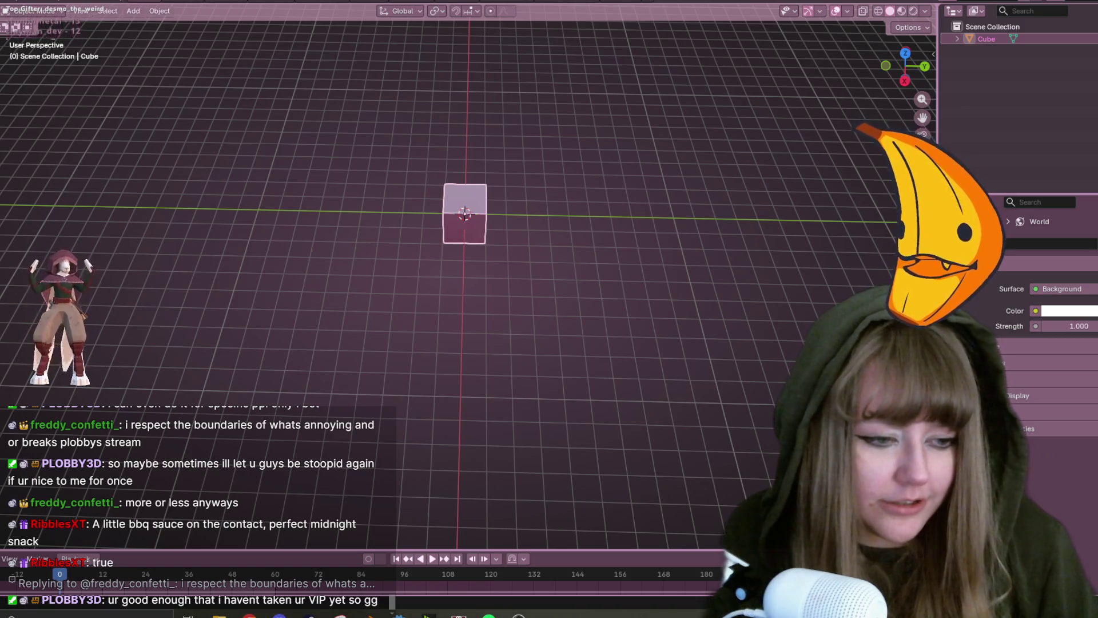
Check the date on the taskbar clock, then zoom in on the default cube.
left_click(1064, 607)
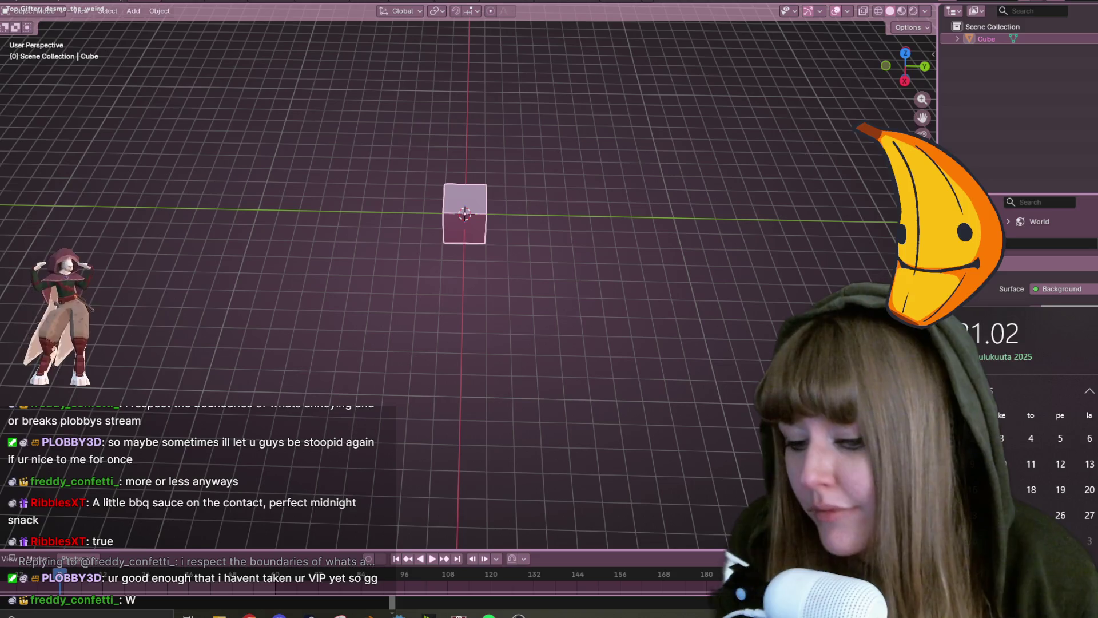
key("Escape")
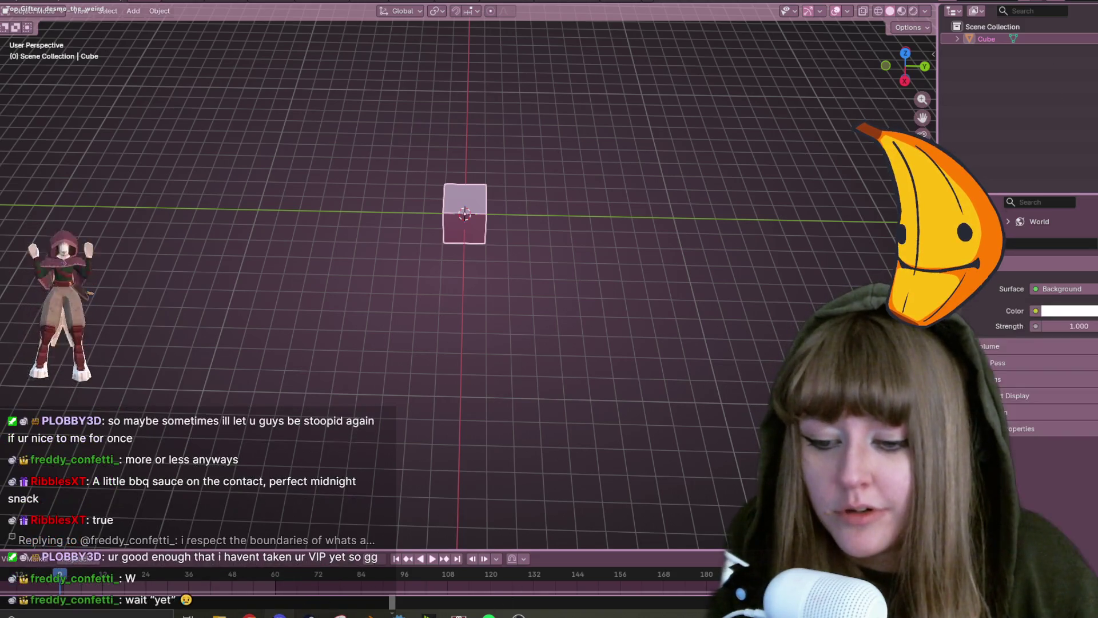
mouse_move(249, 615)
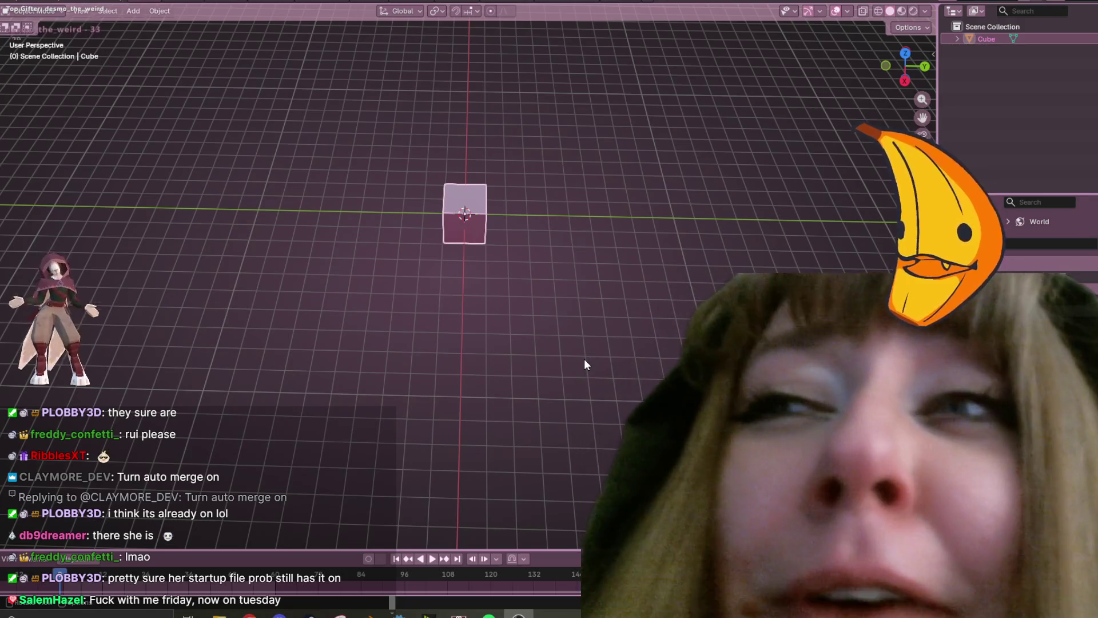
scroll(491, 223, "up", 2)
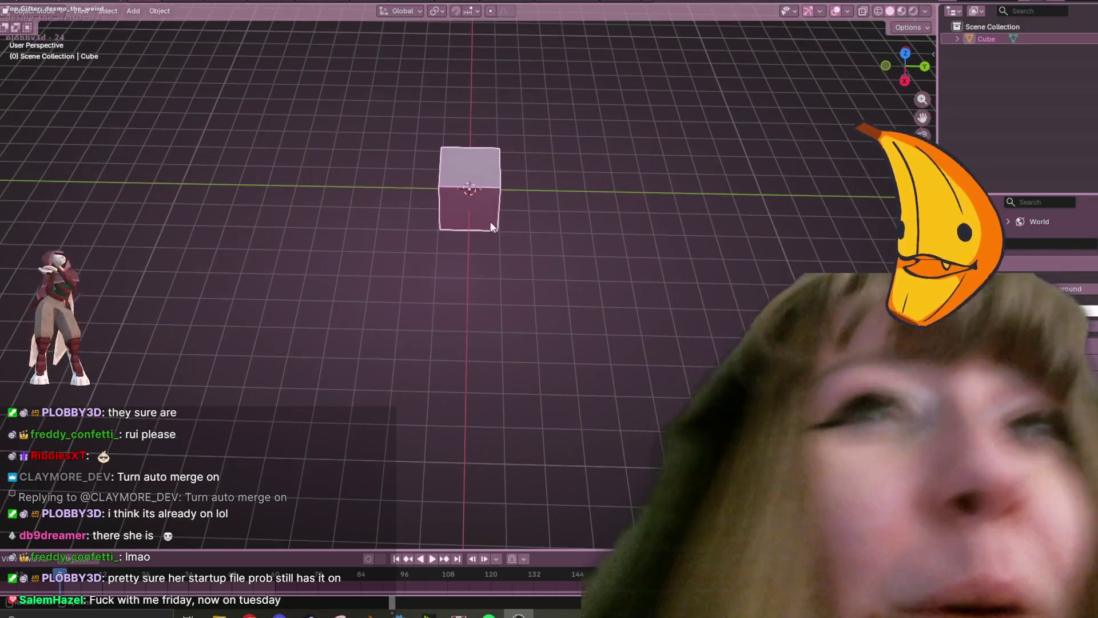
Orbit to an angled view of the cube and look at the header Options dropdown.
mouse_move(519, 186)
middle_mouse_down()
mouse_move(589, 173)
mouse_move(565, 182)
middle_mouse_up()
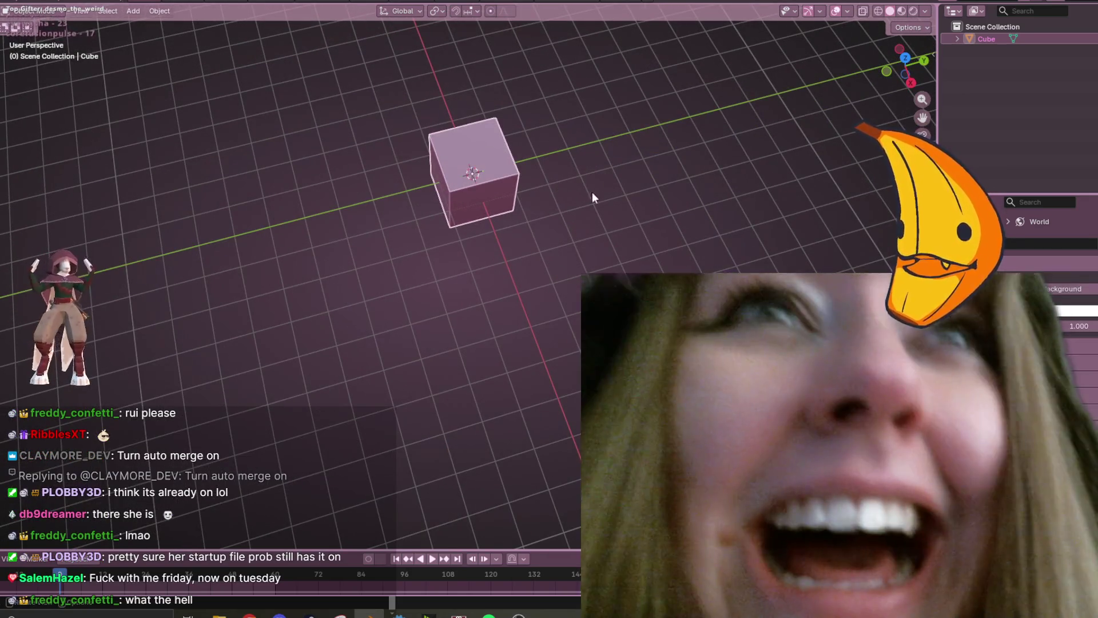
left_click(915, 28)
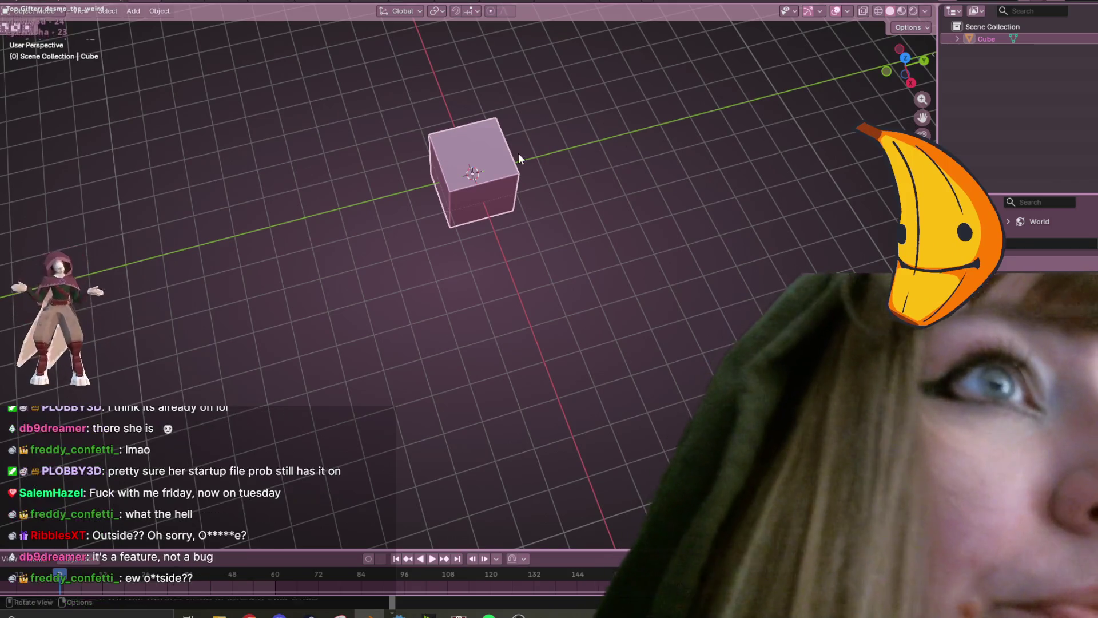
In the cube's Edit Mode, uncheck Auto Merge in the Options menu.
key("Tab")
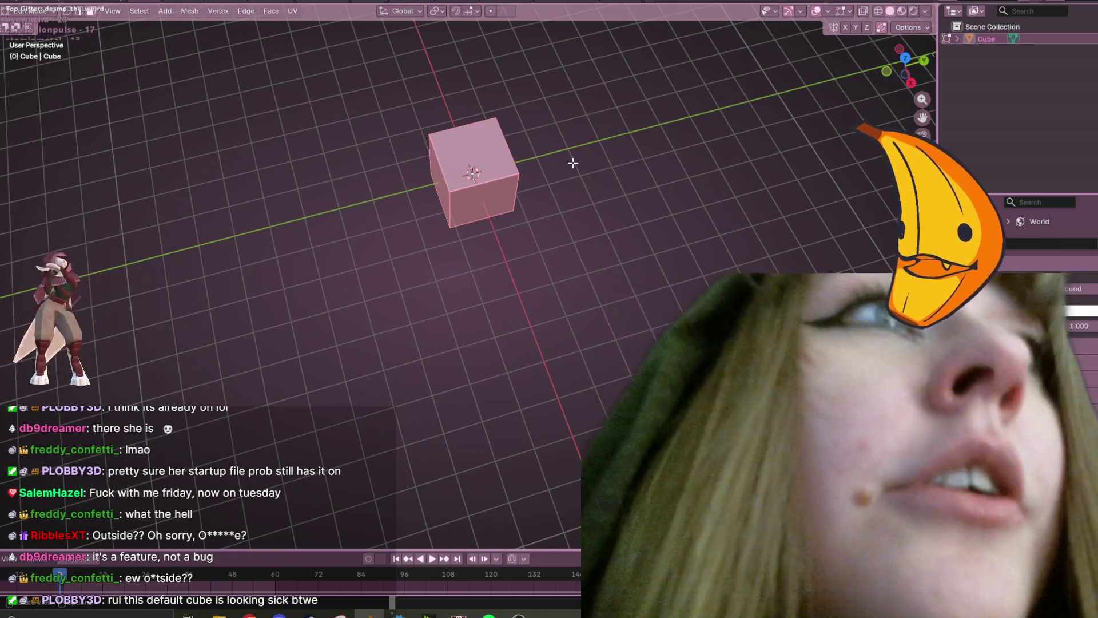
left_click(909, 27)
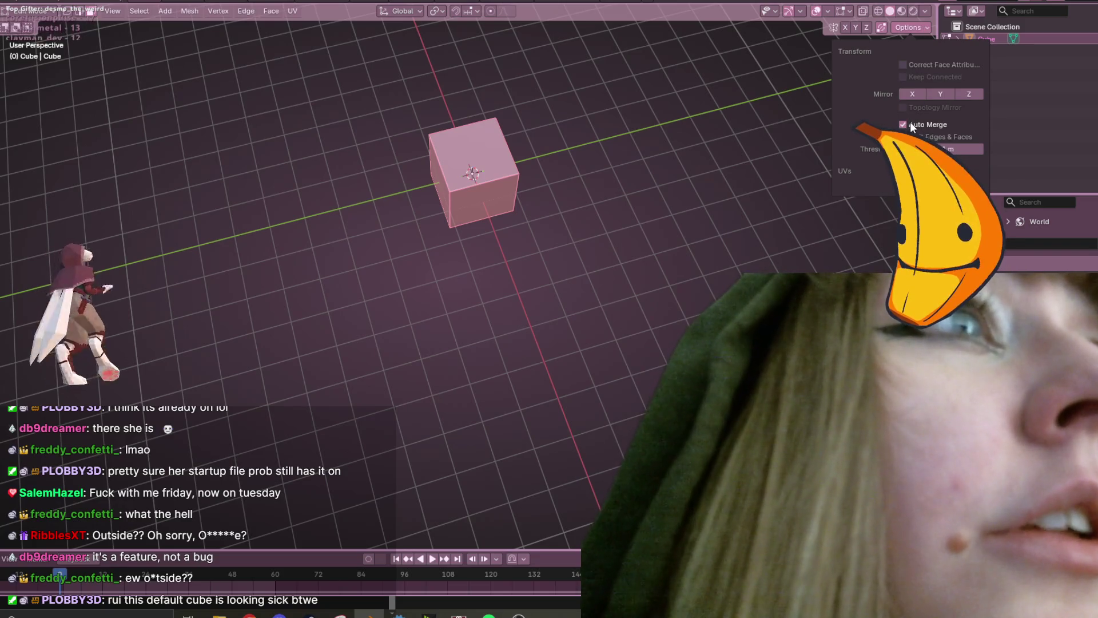
left_click(910, 125)
left_click(196, 67)
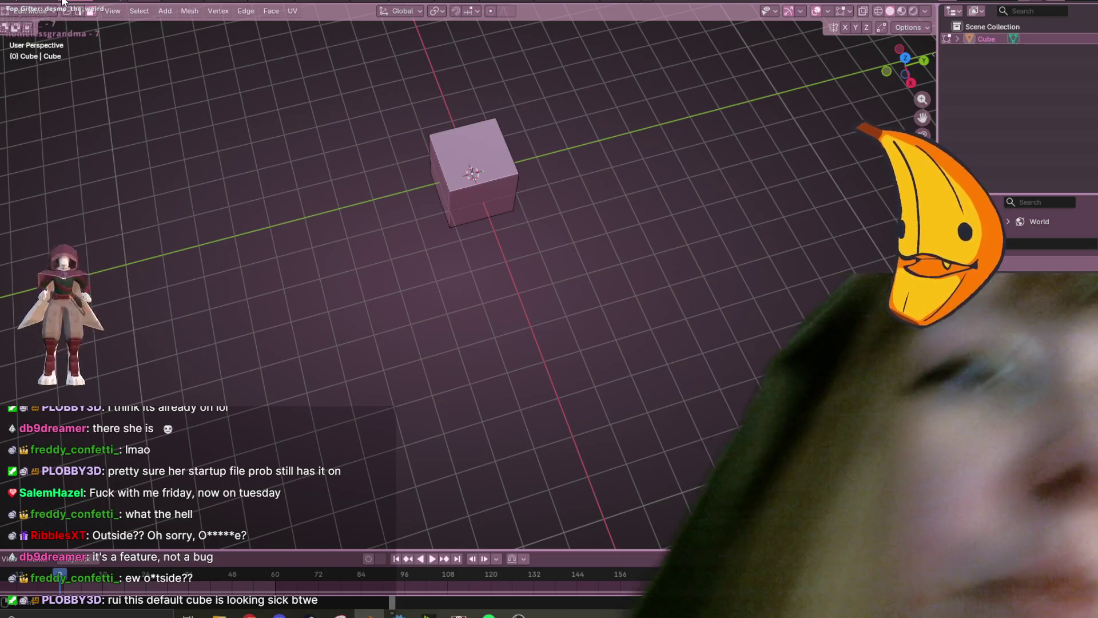
Orbit to a lower view, return to Object Mode and deselect the cube.
middle_click_drag(595, 233, 559, 172)
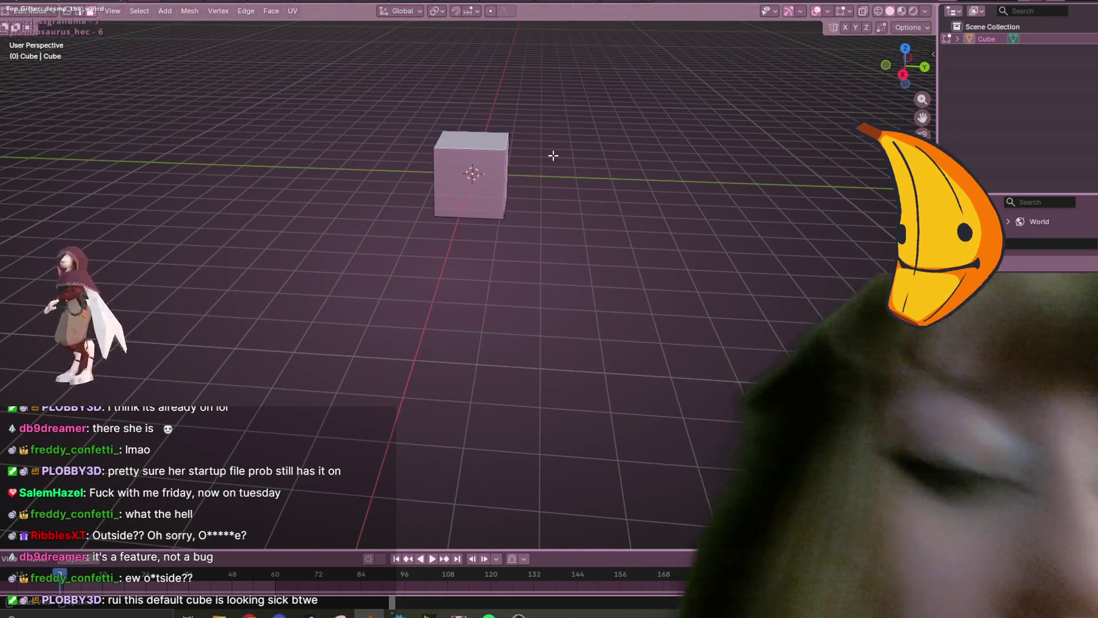
key("Tab")
left_click(592, 204)
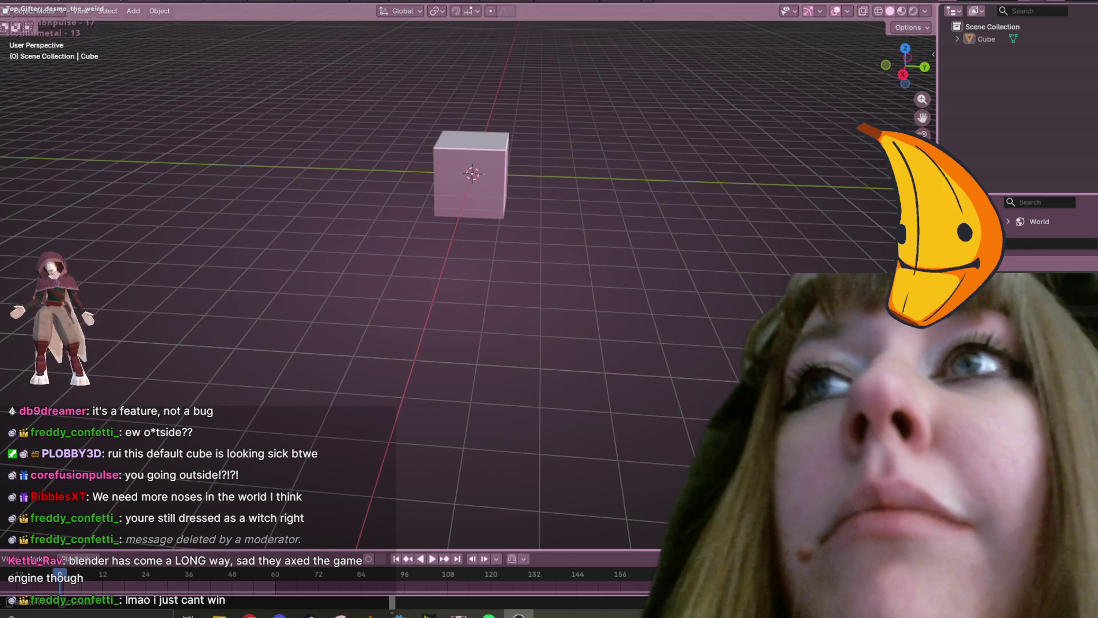
key("F4")
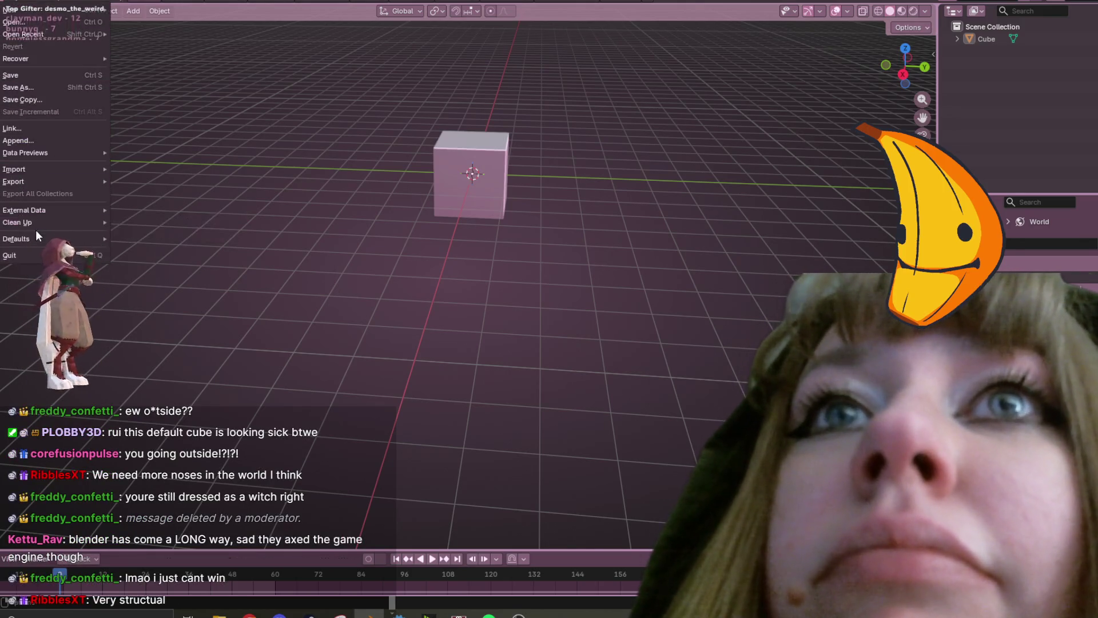
Overwrite the startup file with the current scene via File > Defaults > Save Startup File.
mouse_move(36, 231)
left_click(122, 238)
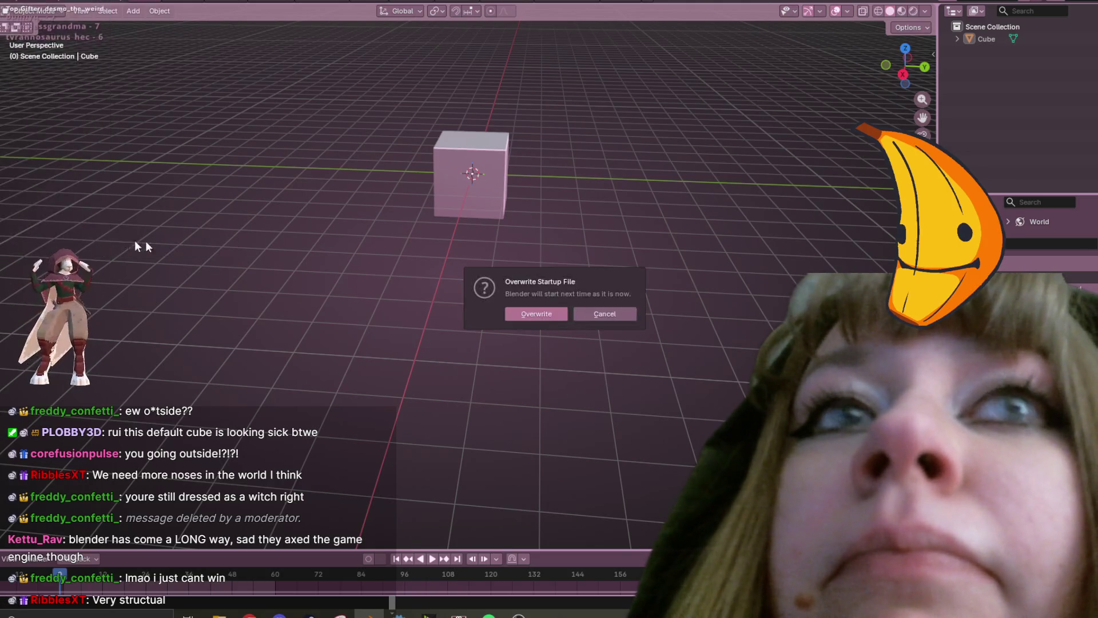
left_click(551, 314)
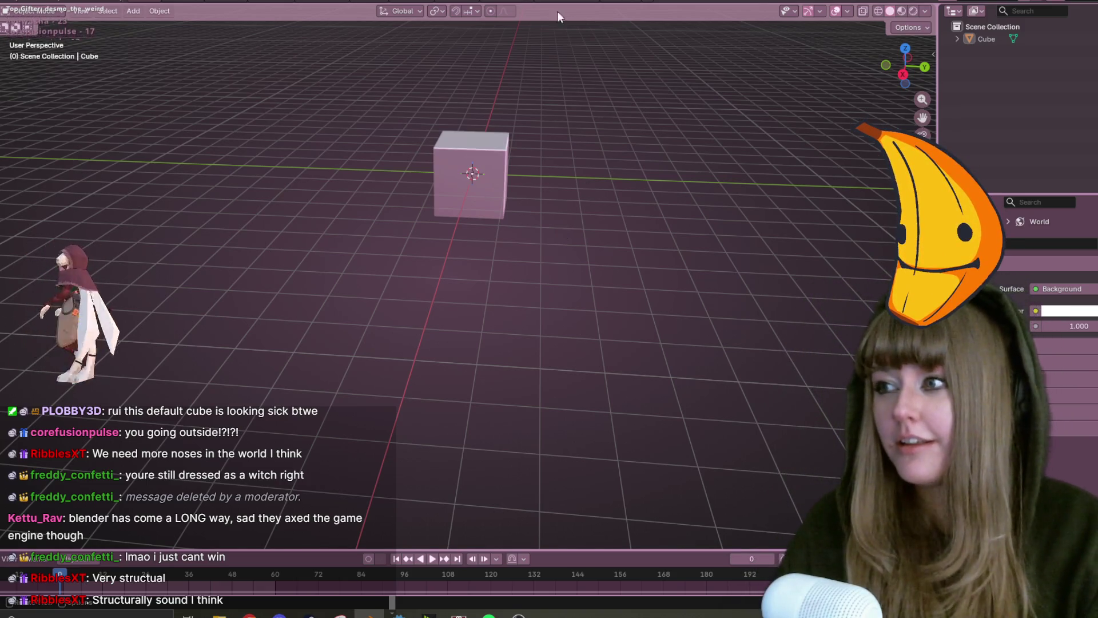
Zoom and orbit around the cube, toggle Edit Mode, and snap to the left orthographic view.
mouse_move(410, 231)
middle_mouse_down()
mouse_move(417, 201)
mouse_move(486, 246)
middle_mouse_up()
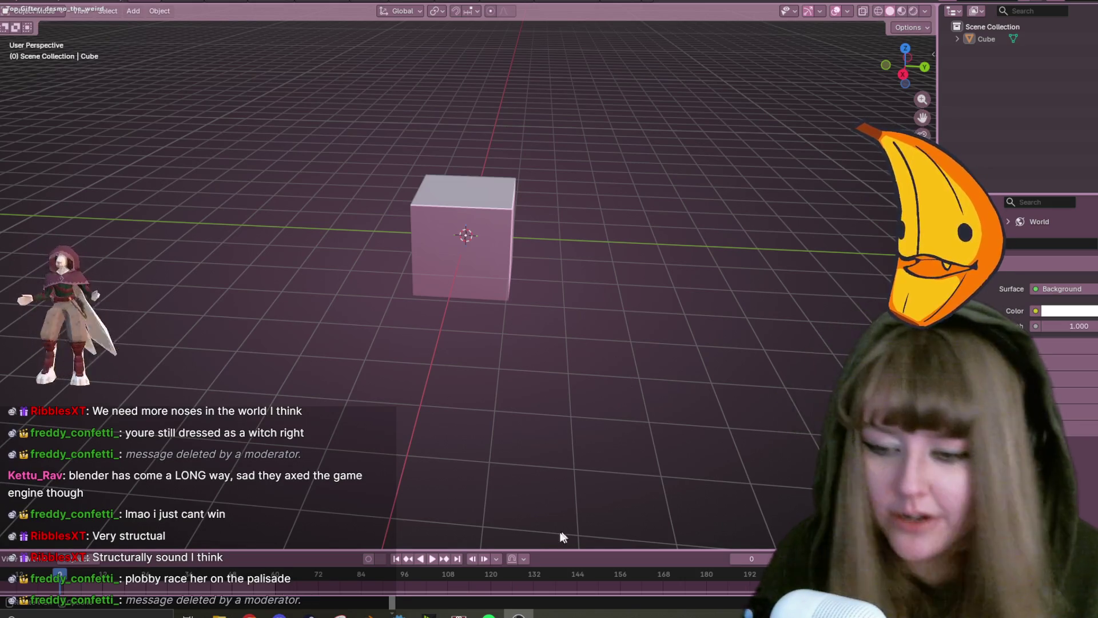
scroll(566, 280, "up", 3)
mouse_move(555, 277)
middle_mouse_down()
mouse_move(608, 164)
mouse_move(616, 204)
middle_mouse_up()
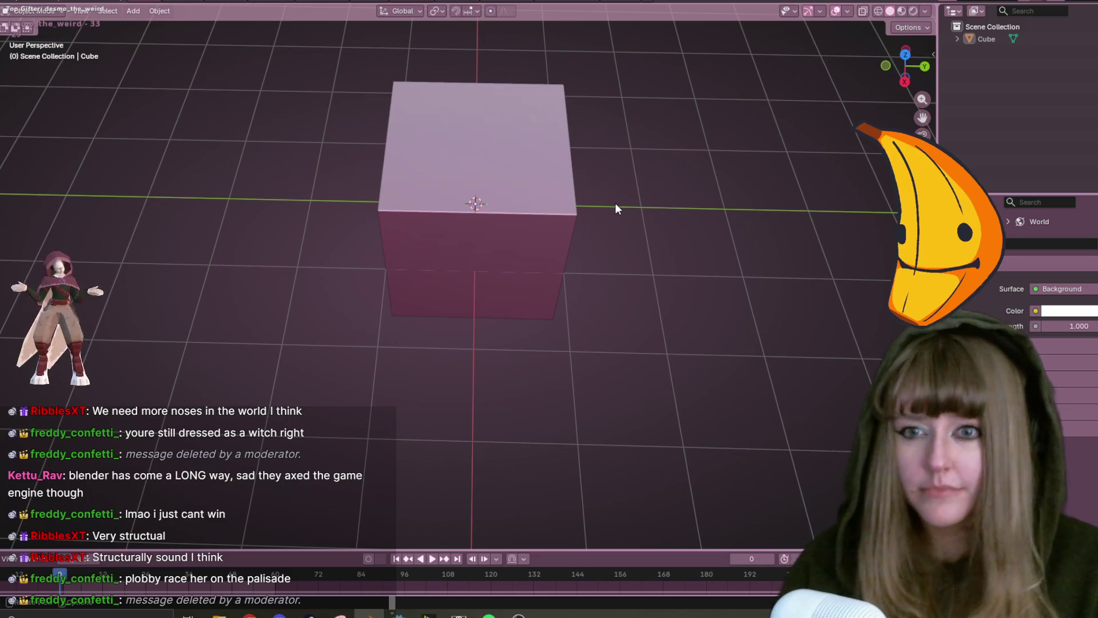
mouse_move(674, 152)
middle_mouse_down()
mouse_move(531, 251)
mouse_move(509, 215)
mouse_move(631, 150)
mouse_move(674, 303)
mouse_move(675, 472)
mouse_move(661, 111)
mouse_move(623, 314)
mouse_move(383, 297)
mouse_move(104, 108)
mouse_move(171, 240)
mouse_move(148, 263)
mouse_move(206, 321)
middle_mouse_up()
key("Tab")
key("Tab")
mouse_move(645, 152)
middle_mouse_down()
mouse_move(713, 341)
mouse_move(629, 171)
mouse_move(245, 54)
mouse_move(8, 485)
mouse_move(515, 171)
mouse_move(758, 225)
mouse_move(662, 314)
mouse_move(461, 389)
mouse_move(268, 301)
mouse_move(298, 275)
mouse_move(515, 292)
mouse_move(729, 288)
mouse_move(512, 277)
mouse_move(319, 309)
mouse_move(435, 286)
mouse_move(483, 301)
mouse_move(605, 277)
mouse_move(444, 204)
mouse_move(179, 267)
mouse_move(756, 226)
mouse_move(633, 290)
mouse_move(522, 275)
mouse_move(553, 322)
mouse_move(404, 170)
mouse_move(326, 189)
mouse_move(525, 208)
middle_mouse_up()
left_click(903, 85)
key("Tab")
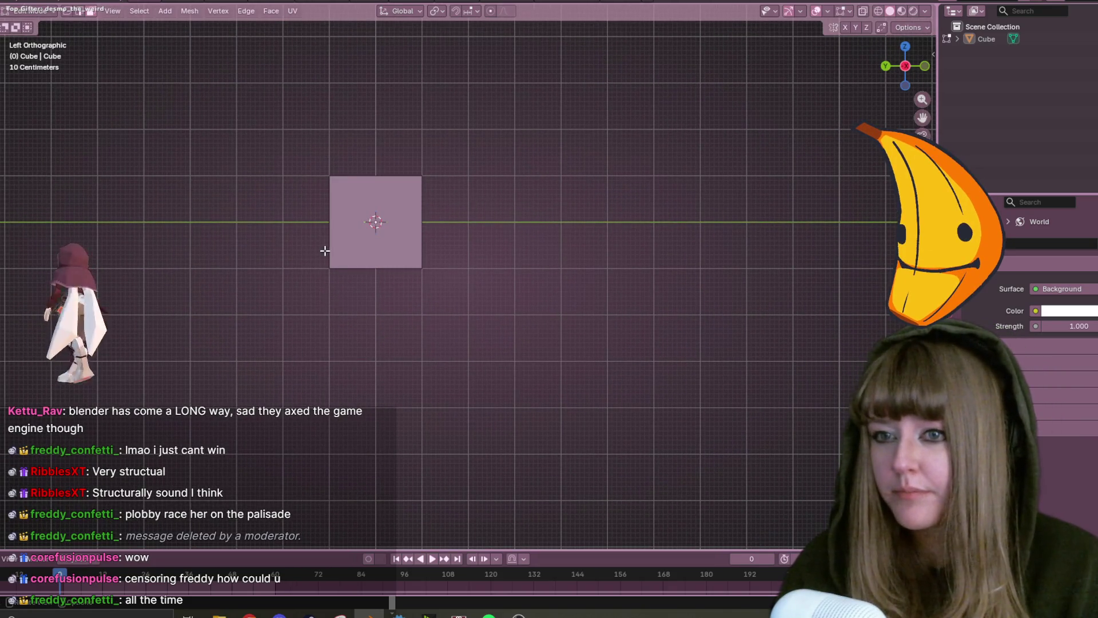
Select the whole square, scale it to about 0.2, and recentre it in Top Orthographic.
key("a")
mouse_move(581, 233)
middle_mouse_down("shift")
mouse_move(507, 204)
mouse_move(655, 139)
middle_mouse_up("shift")
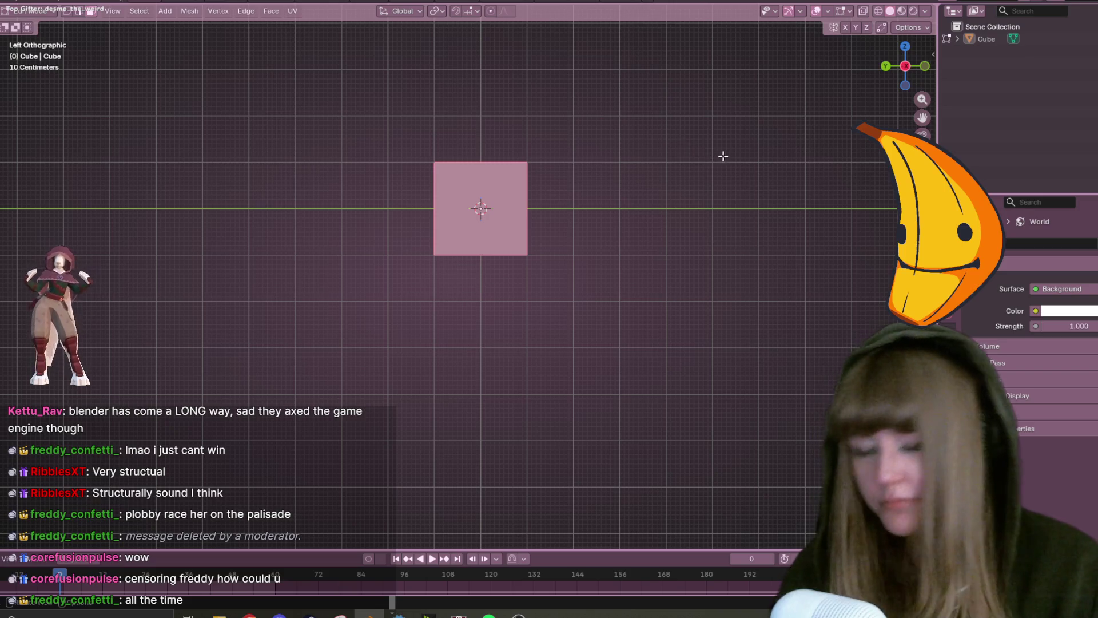
key("s")
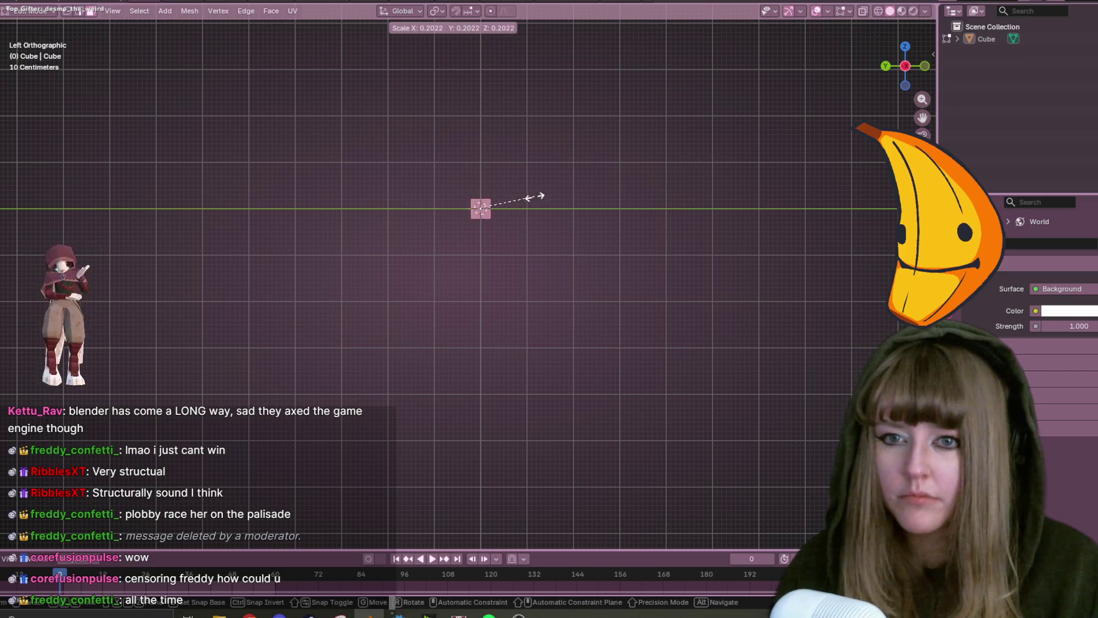
left_click(526, 199)
scroll(530, 196, "up", 4)
scroll(596, 184, "up", 4, "shift")
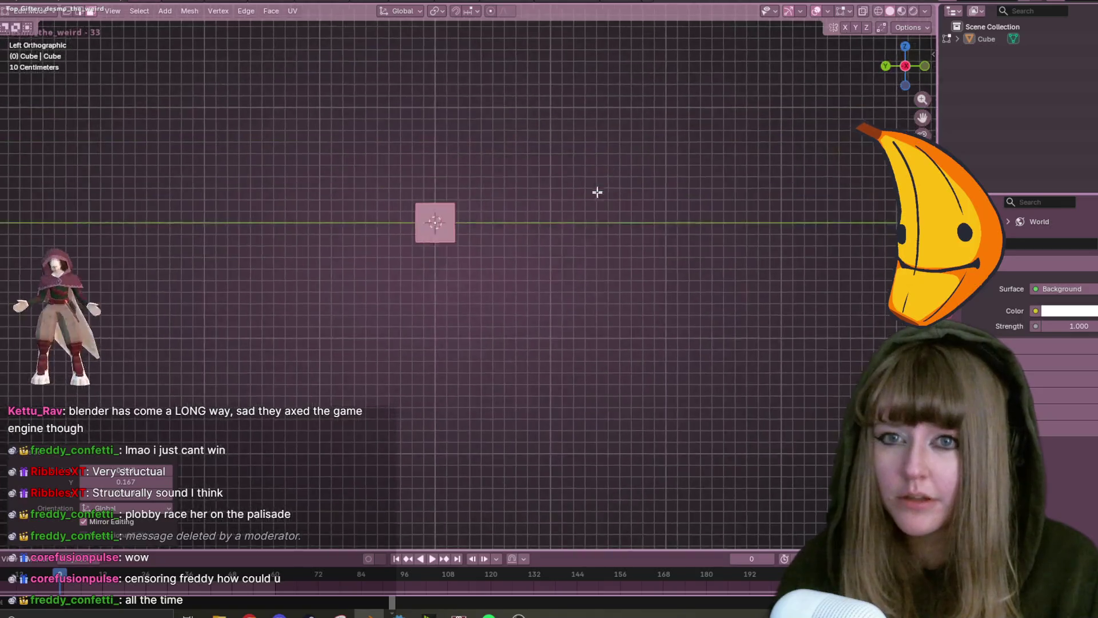
left_click(901, 49)
mouse_move(612, 284)
middle_mouse_down("shift")
mouse_move(657, 42)
mouse_move(646, 237)
middle_mouse_up("shift")
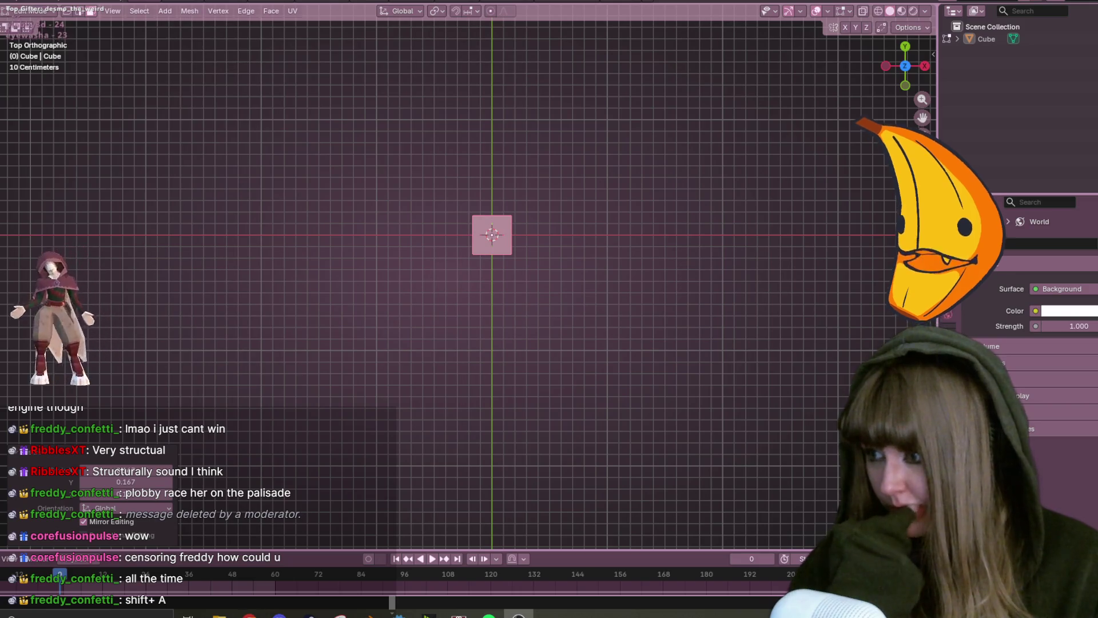
Select the small square face at the viewport centre, then switch back to the side view.
left_click(489, 237)
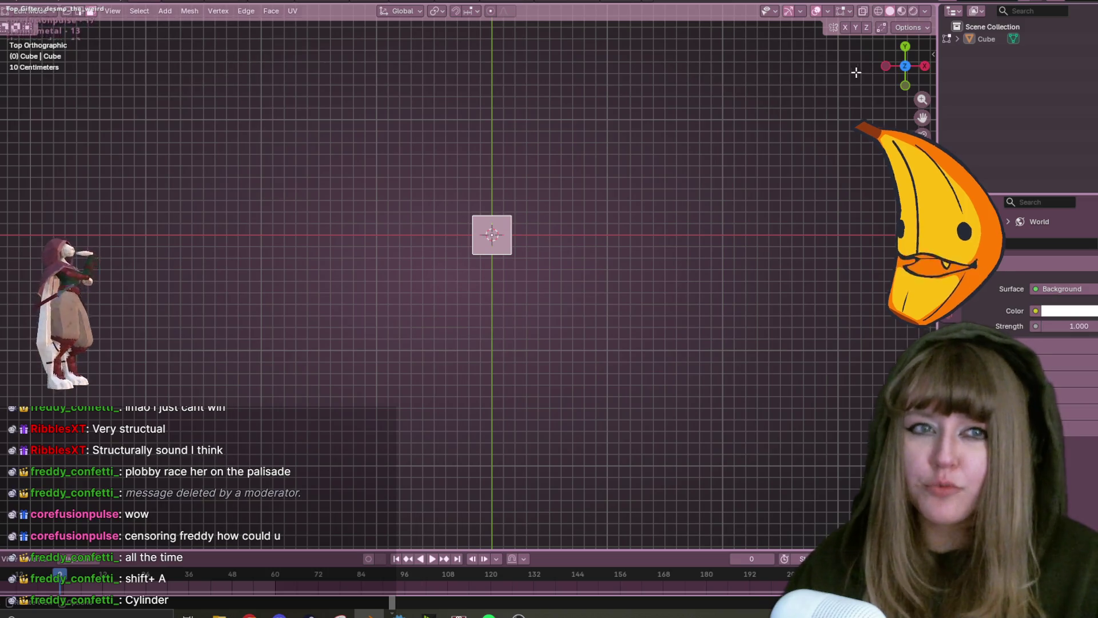
left_click(885, 66)
Delete the square's vertices, then try adding and shrinking a cylinder before undoing both.
key("x")
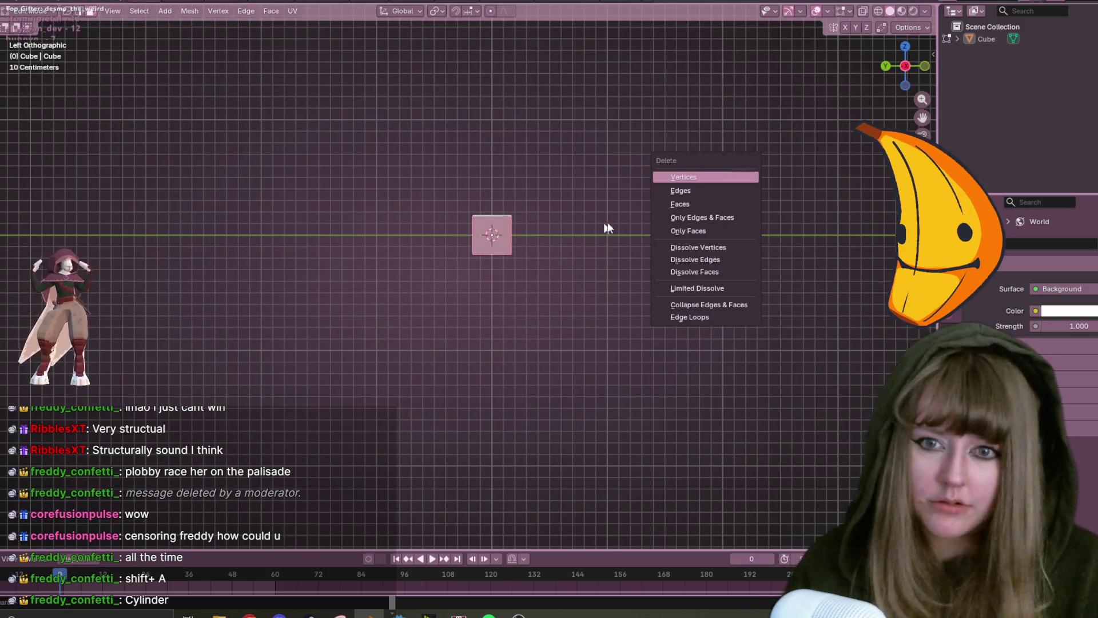
left_click(707, 176)
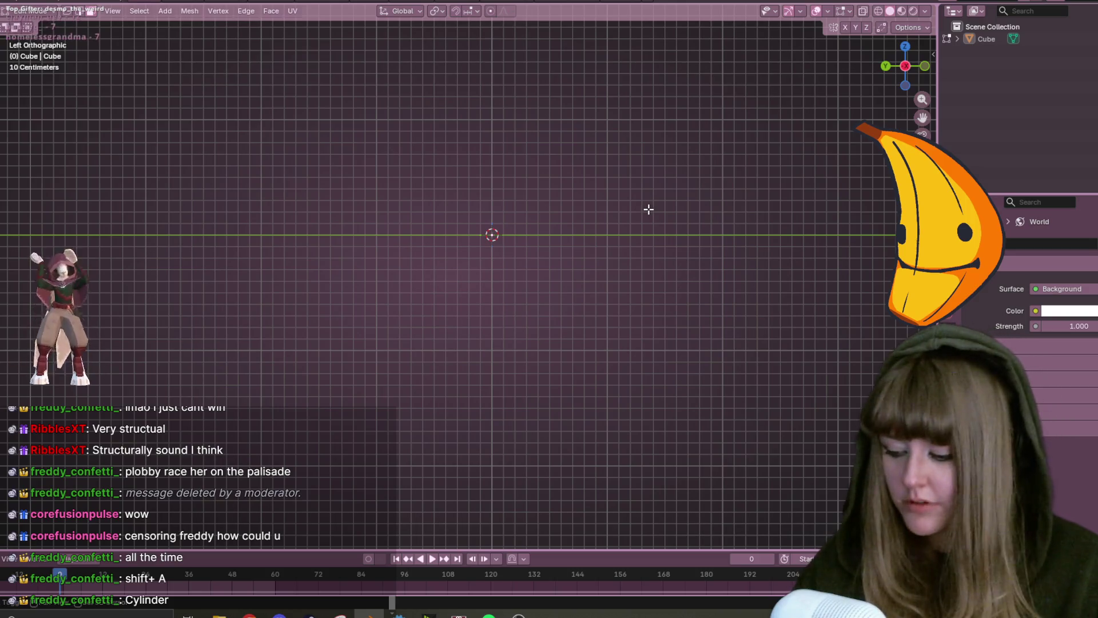
key("shift+a")
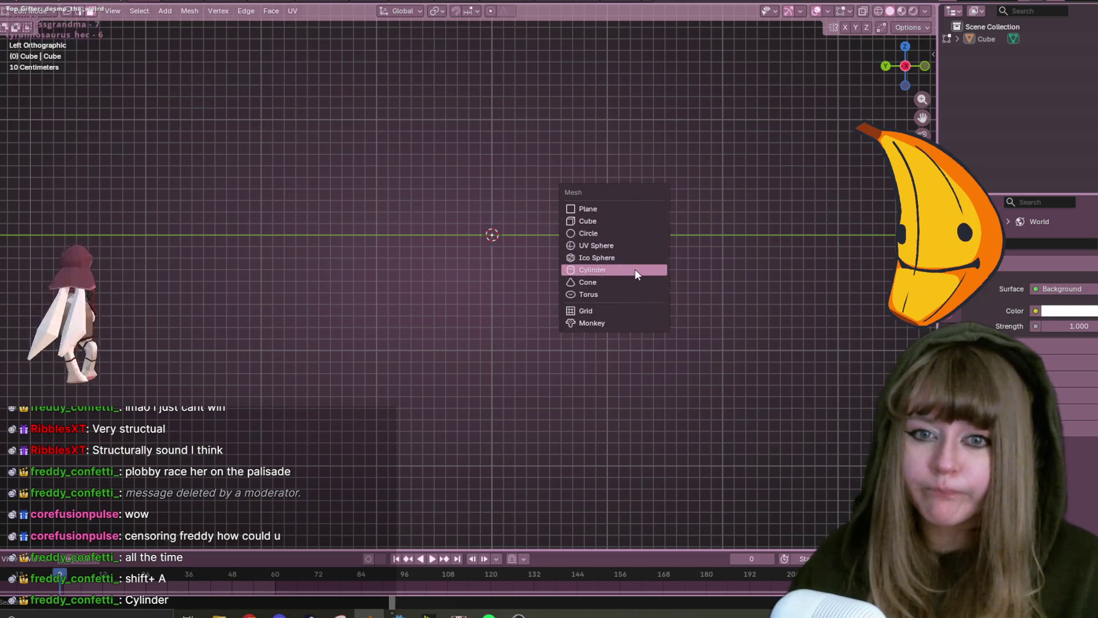
left_click(635, 269)
key("KP_Decimal")
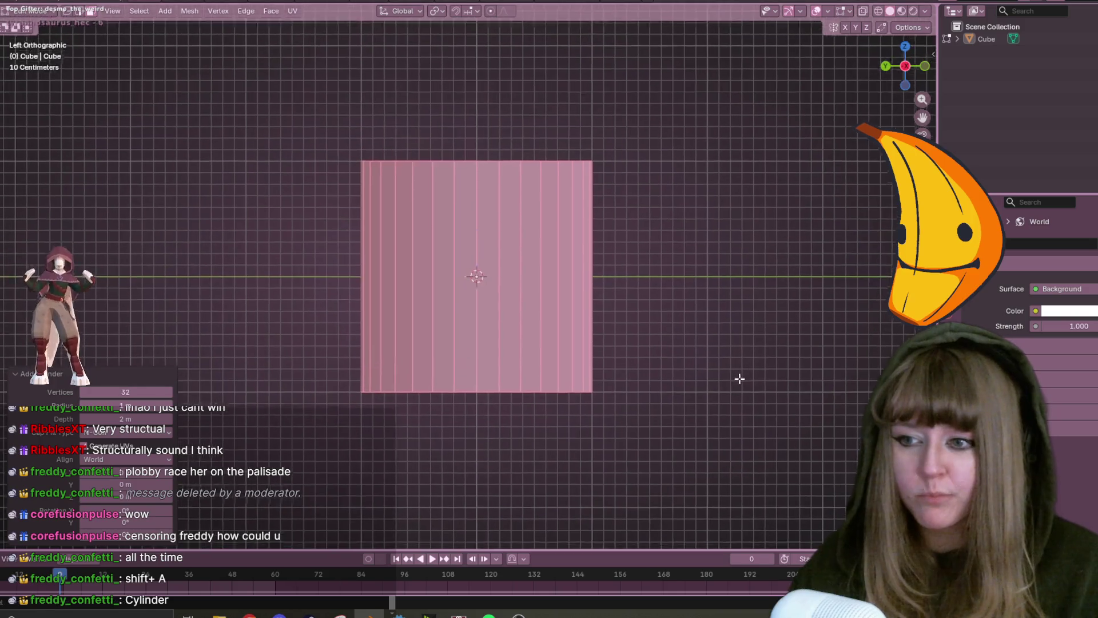
key("s")
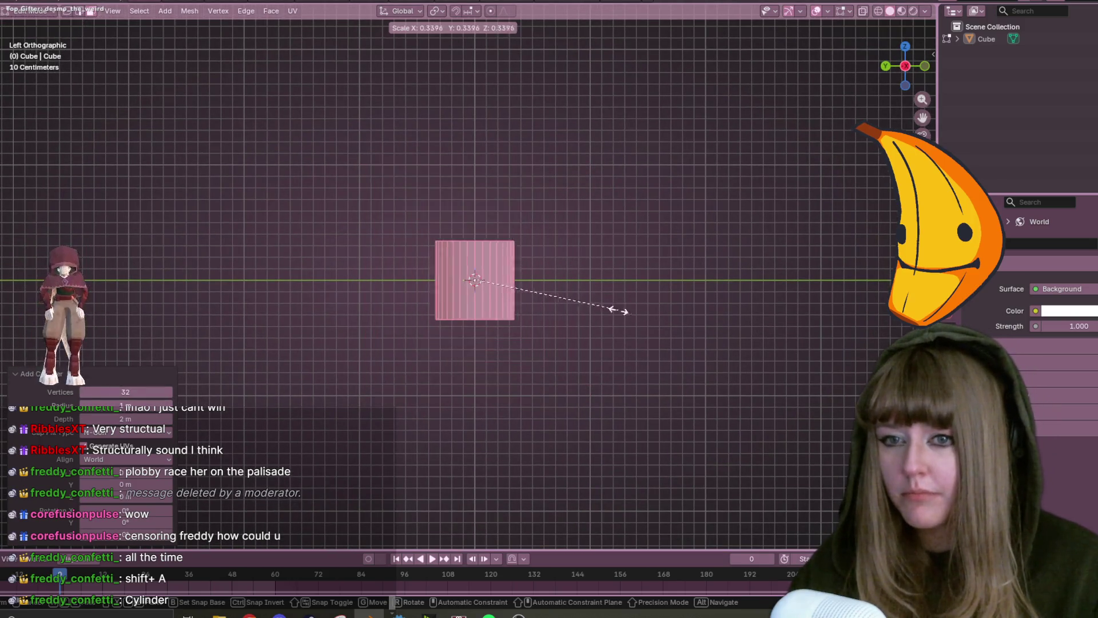
left_click(527, 287)
key("ctrl+z")
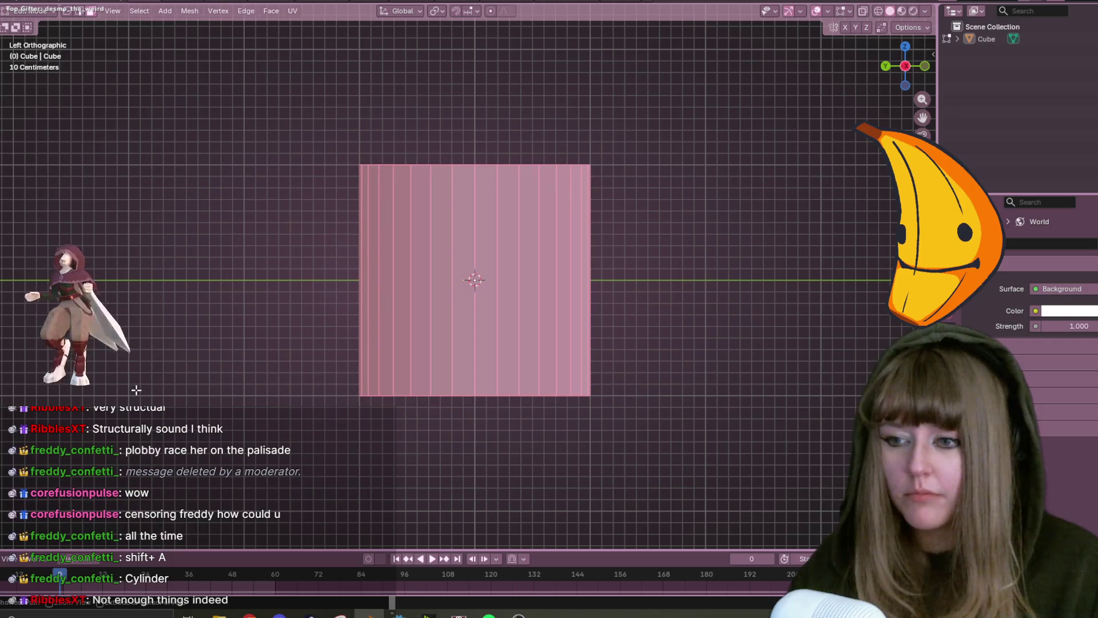
key("ctrl+z")
Add a cylinder with 6 vertices and view the hexagon from the top.
key("shift+a")
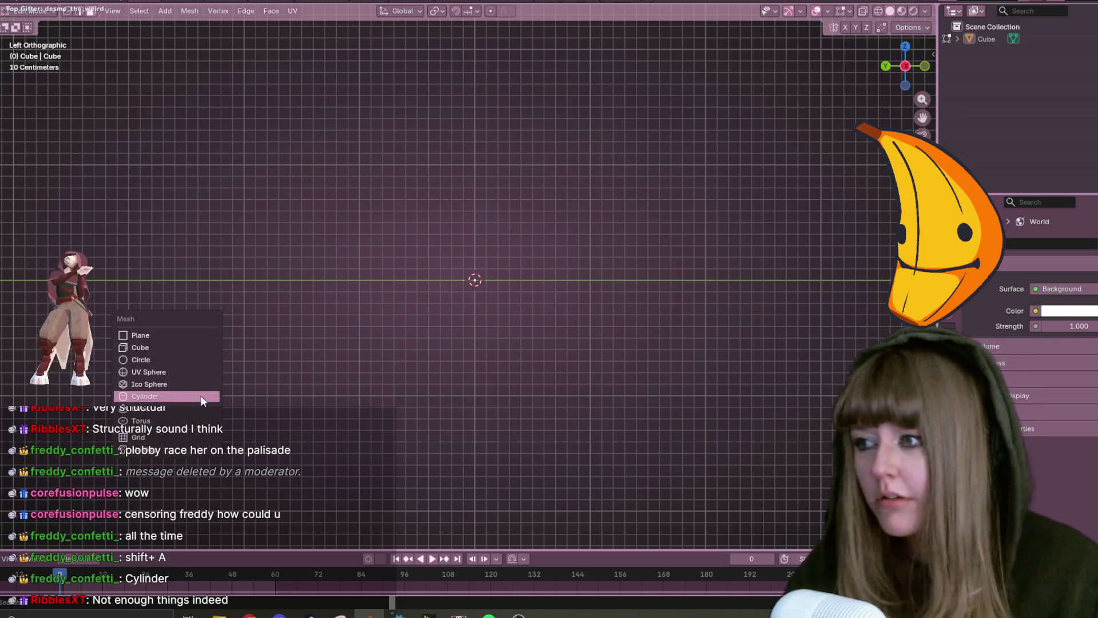
left_click(170, 393)
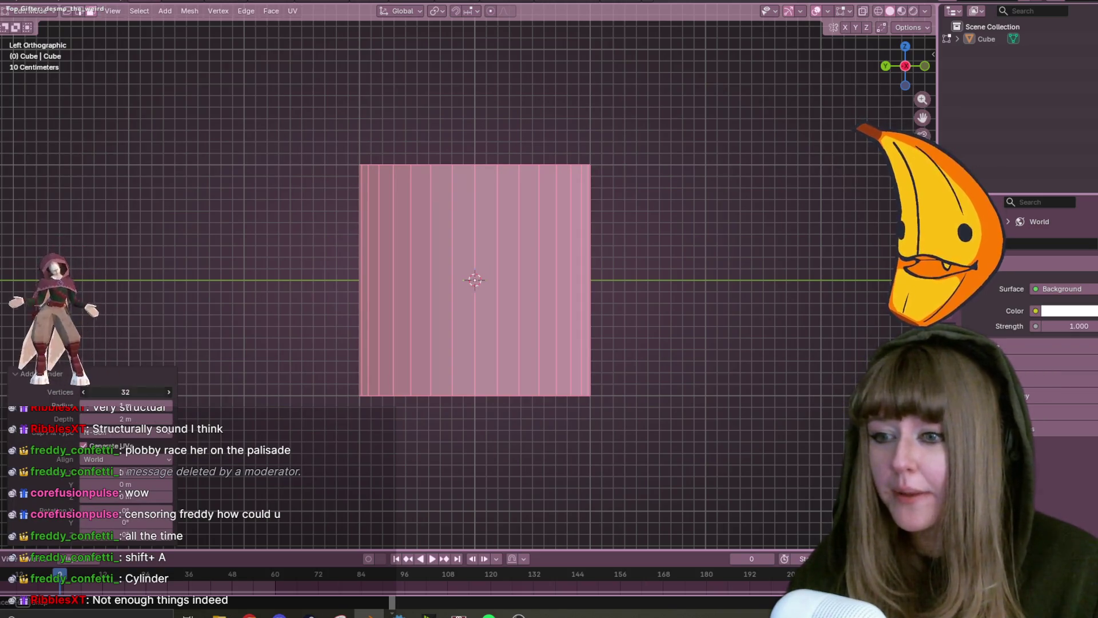
left_click(133, 393)
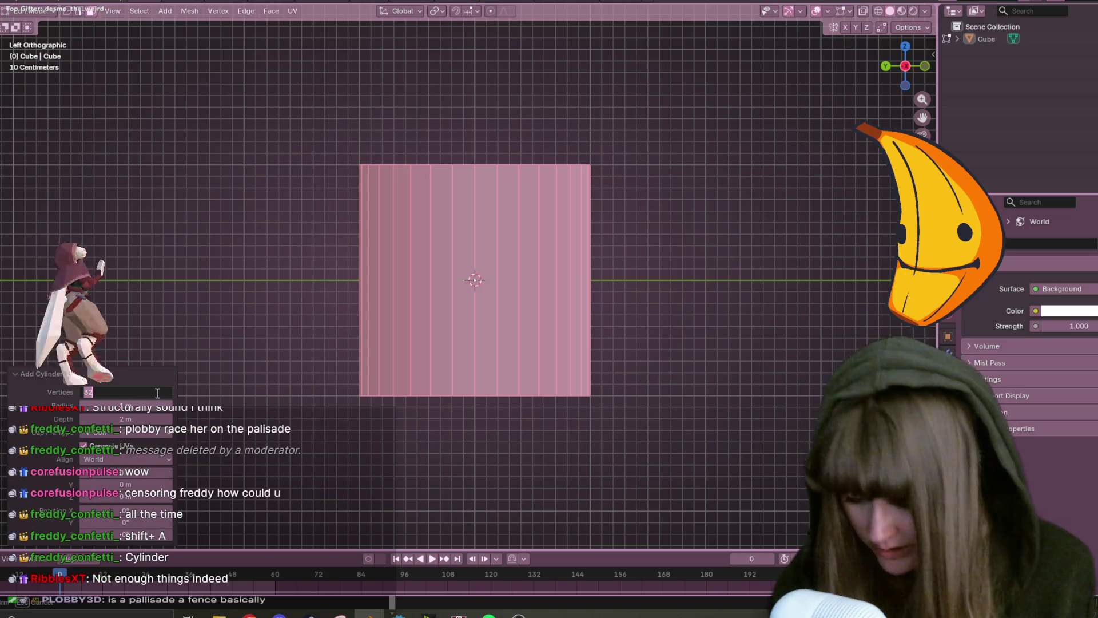
type("6")
key("Return")
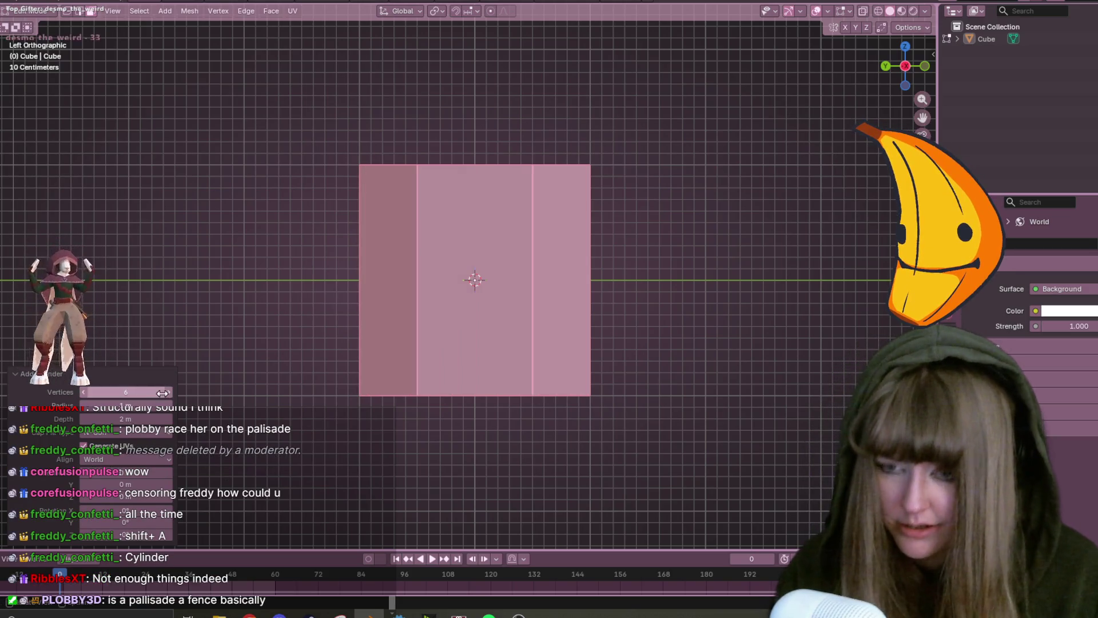
mouse_move(607, 189)
middle_mouse_down()
mouse_move(632, 229)
mouse_move(841, 140)
middle_mouse_up()
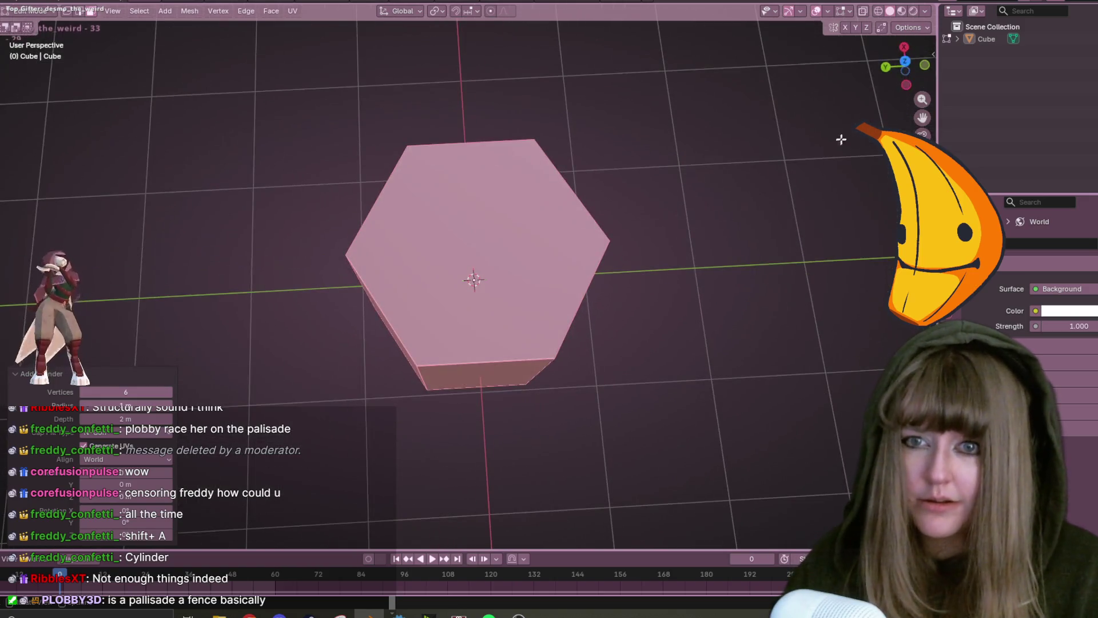
left_click(906, 68)
Shrink the hexagon small, then in front view enlarge the cylinder by 1.252.
key("s")
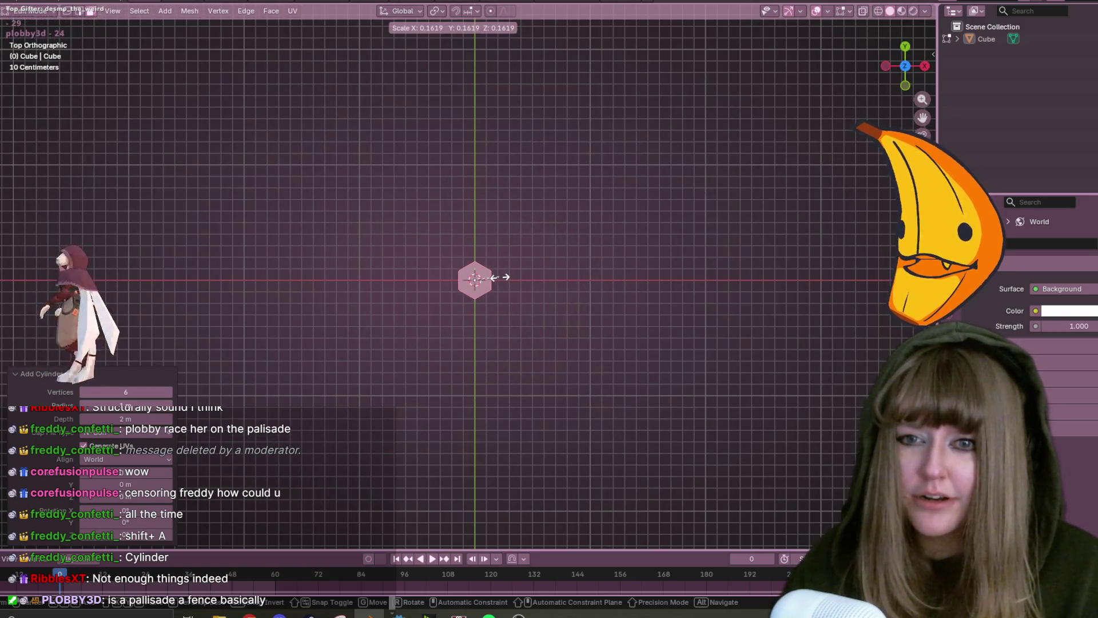
left_click(493, 277)
left_click(906, 86)
scroll(606, 312, "up", 6)
mouse_move(584, 306)
middle_mouse_down("shift")
mouse_move(484, 274)
mouse_move(647, 323)
middle_mouse_up("shift")
key("s")
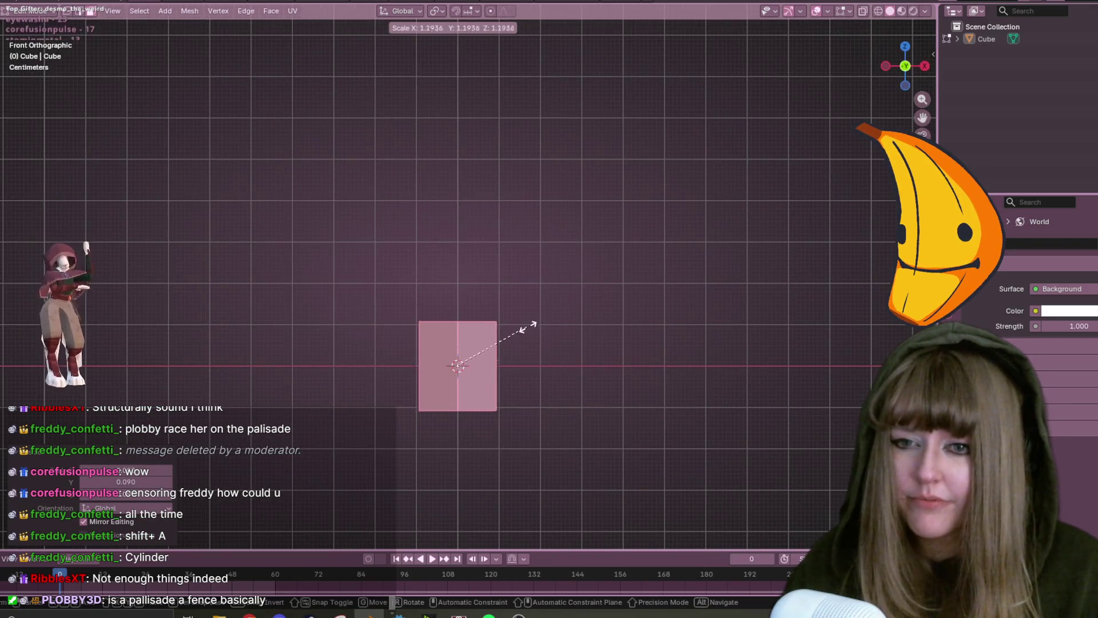
left_click(535, 336)
Stretch the cylinder along the Y axis and inspect it from the right side.
key("s")
key("y")
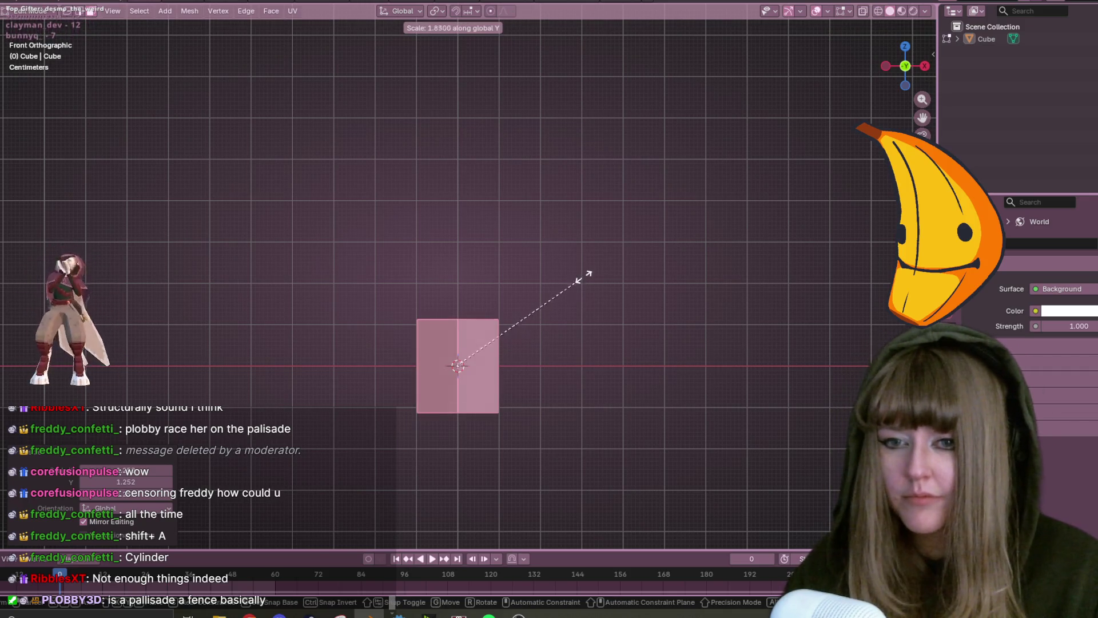
left_click(806, 93)
scroll(794, 98, "down", 5)
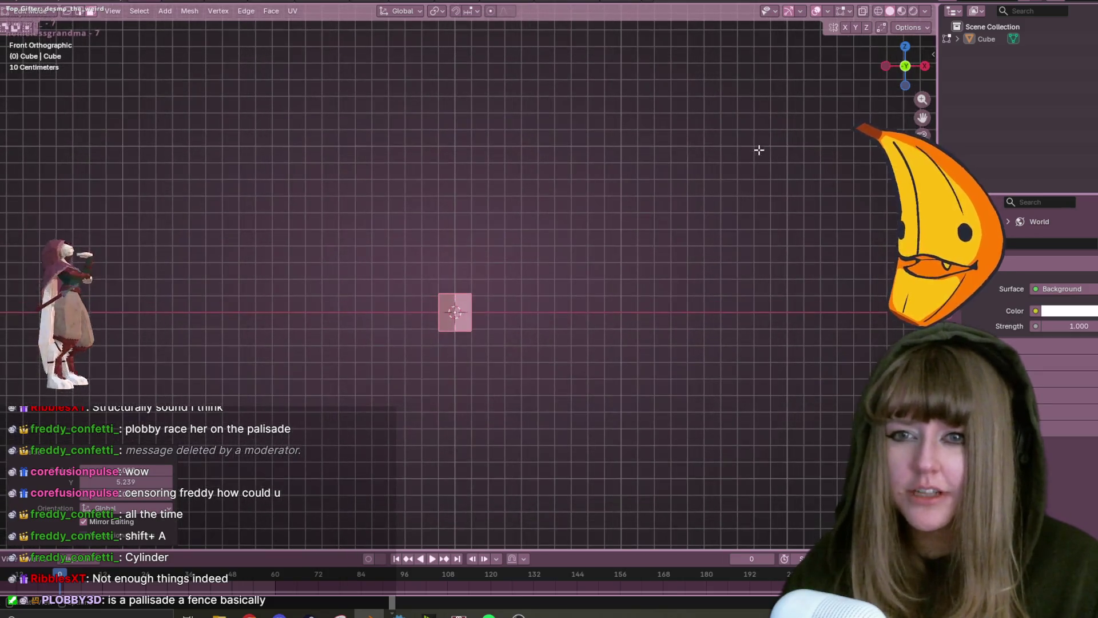
left_click(924, 66)
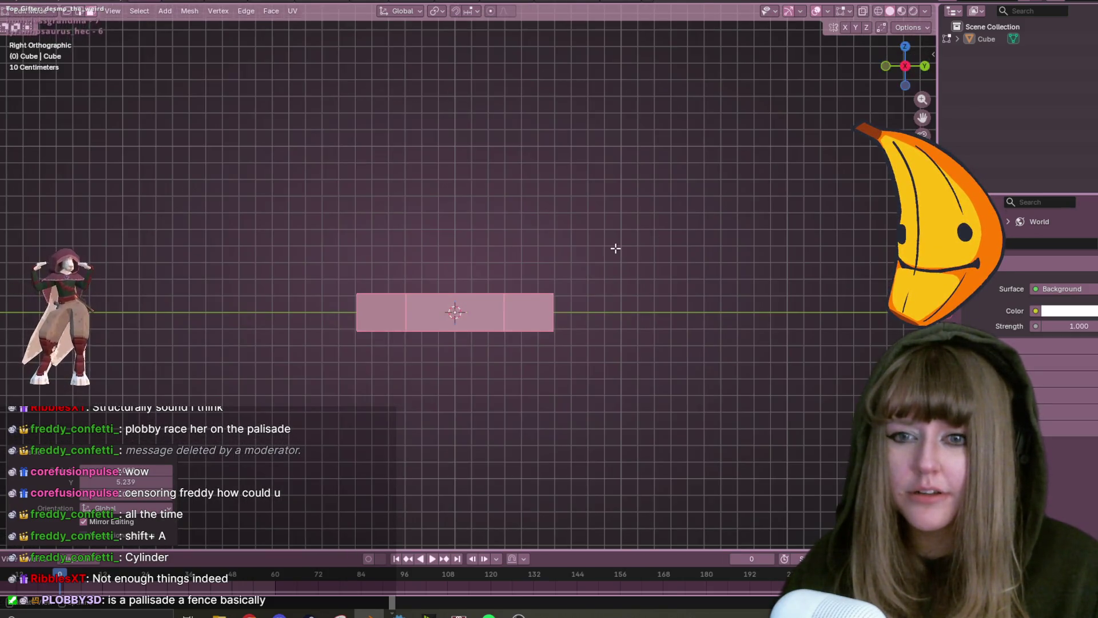
middle_click_drag(617, 248, 581, 385)
Undo the scaling, restore the small cube, and delete its vertices.
key("ctrl+z")
key("ctrl+z")
key("ctrl+z")
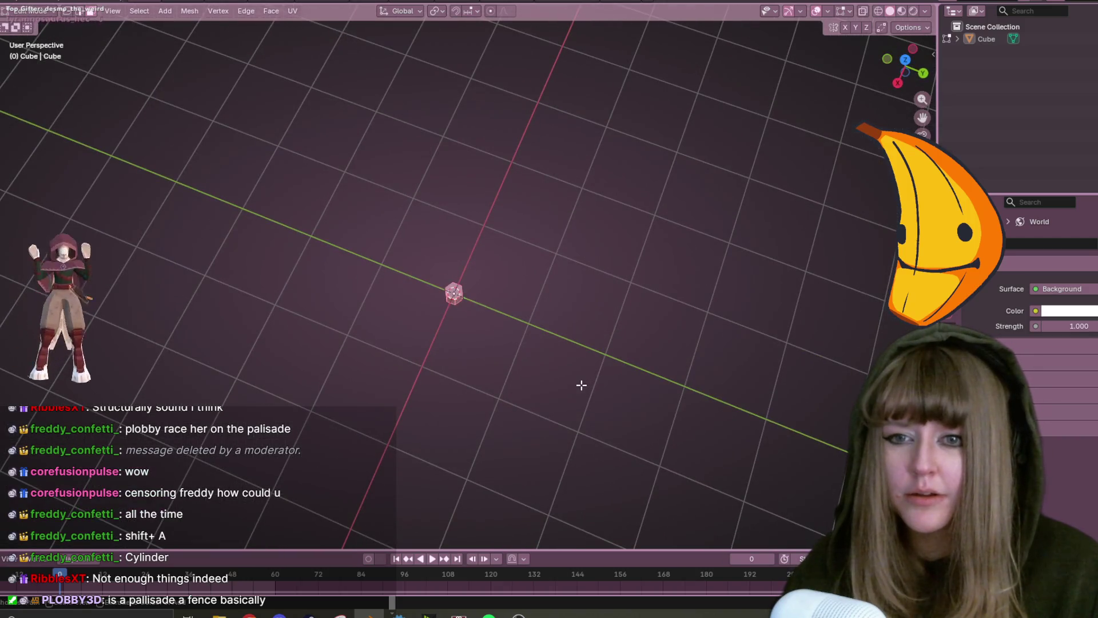
key("ctrl+shift+z")
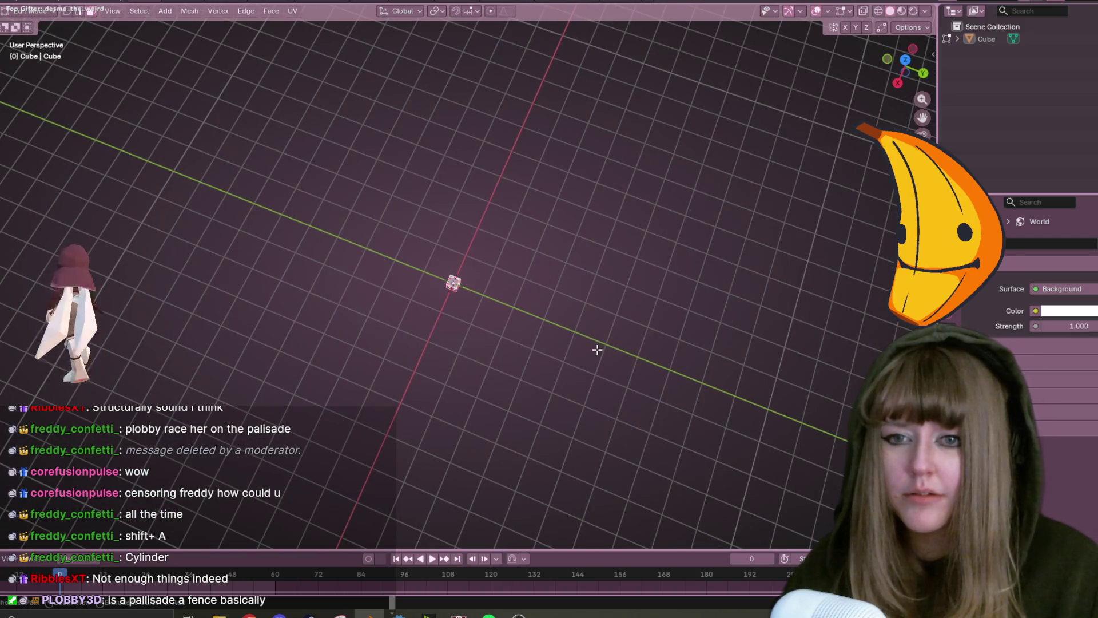
middle_click_drag(645, 385, 647, 354)
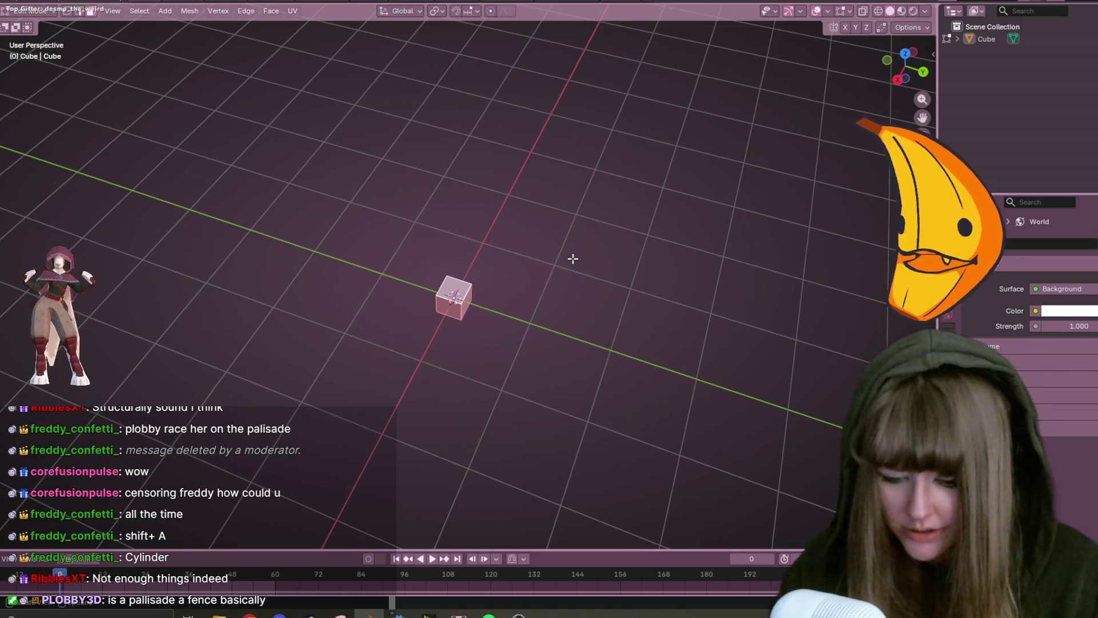
key("x")
left_click(572, 258)
left_click(922, 73)
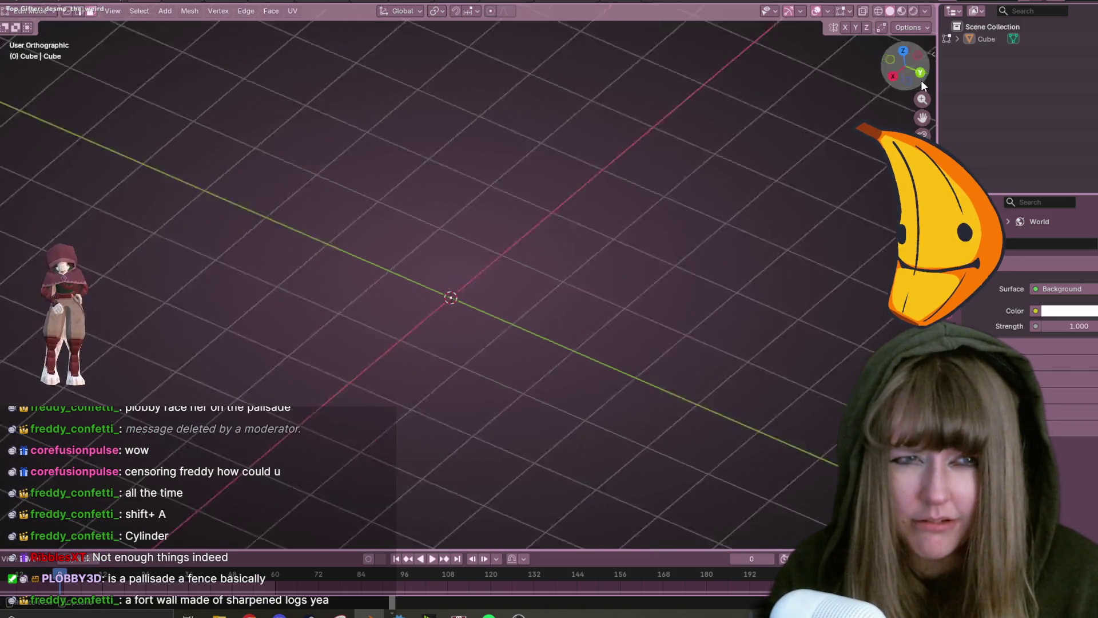
Add a six-sided cylinder, scale it to about 0.2, then stretch it tall along Z.
key("shift+a")
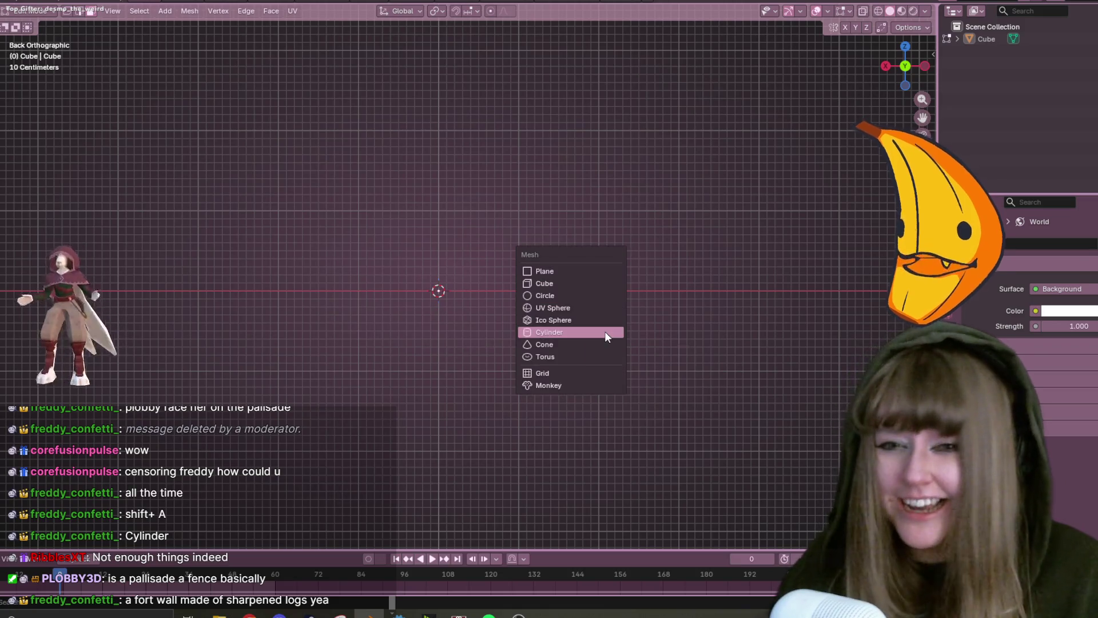
left_click(571, 332)
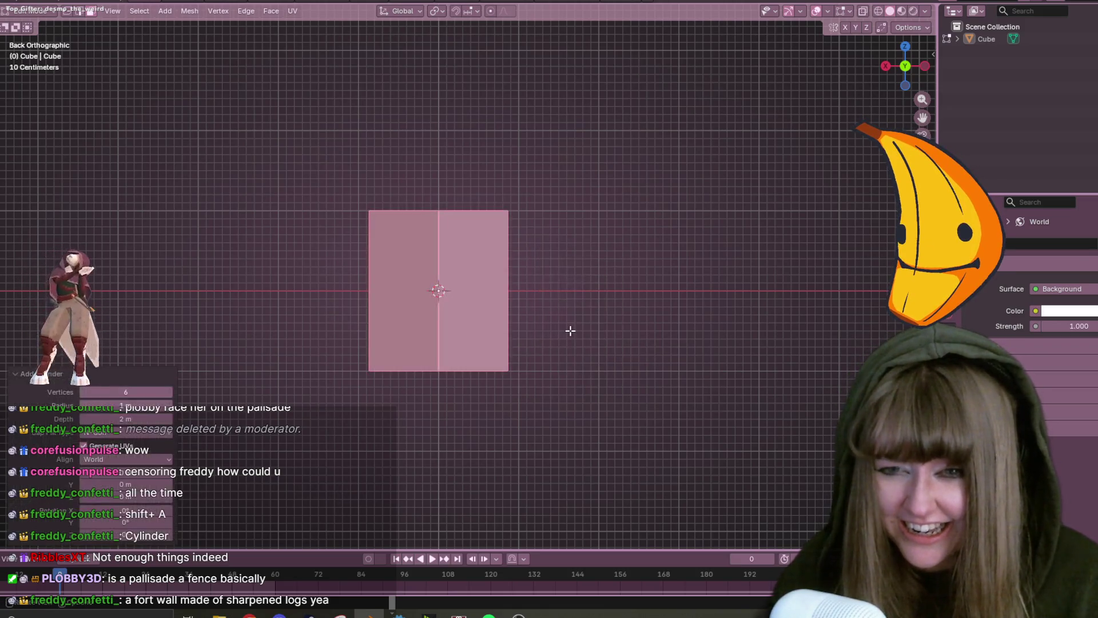
key("s")
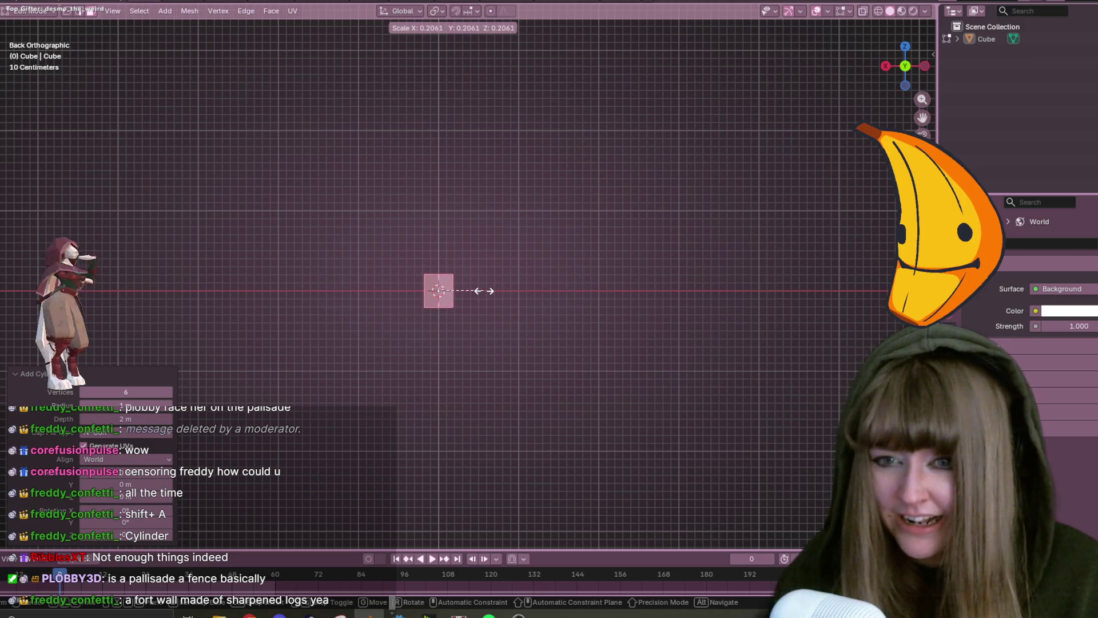
left_click(485, 291)
key("s")
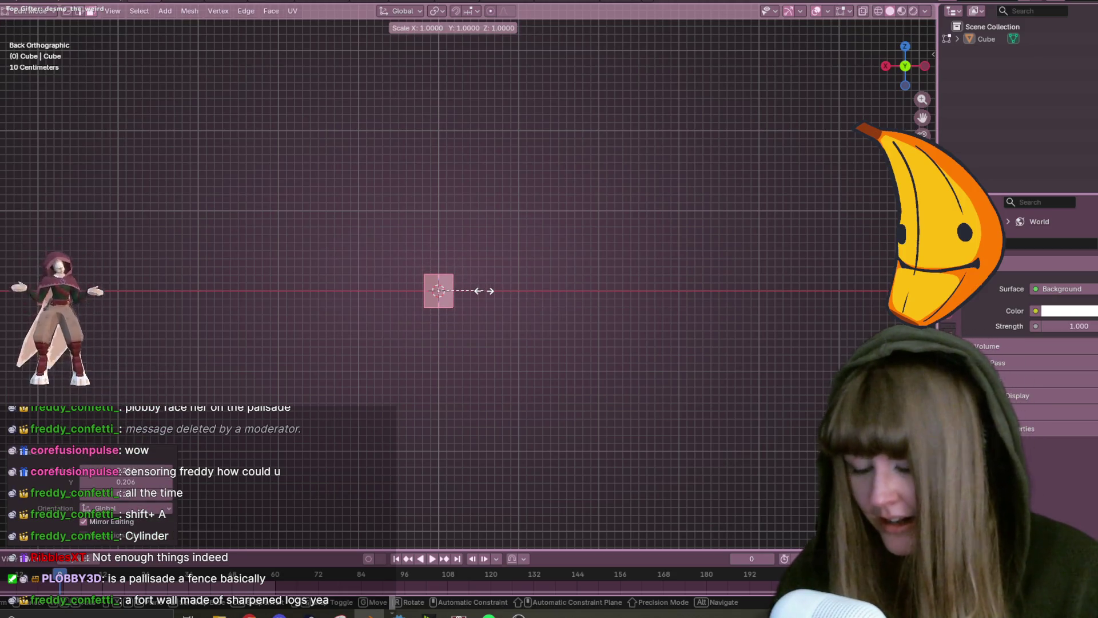
key("y")
key("Escape")
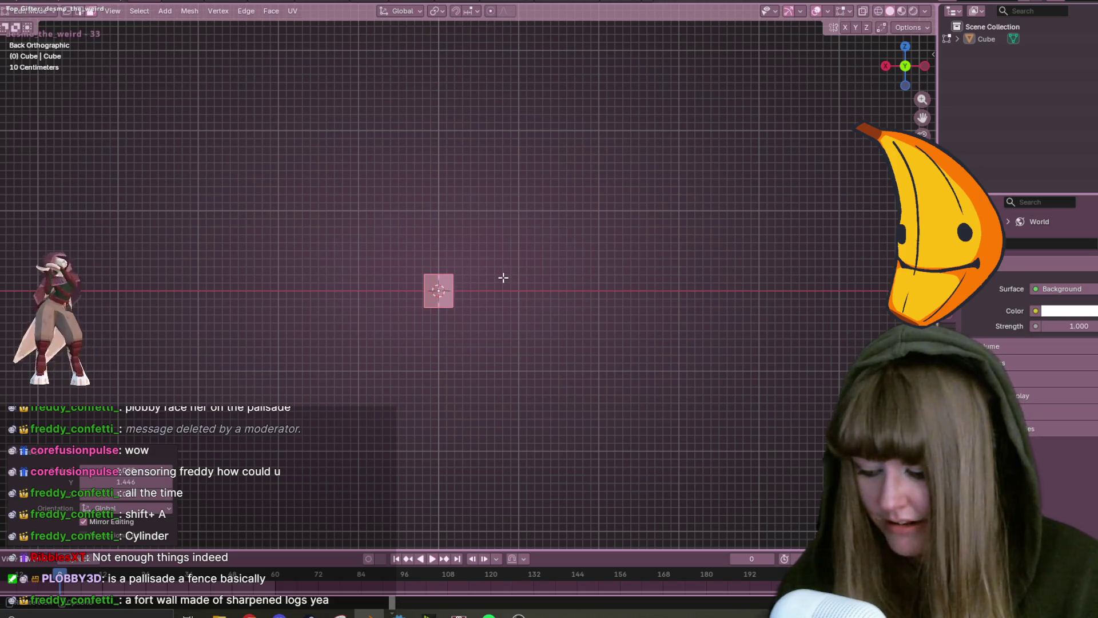
key("s")
key("z")
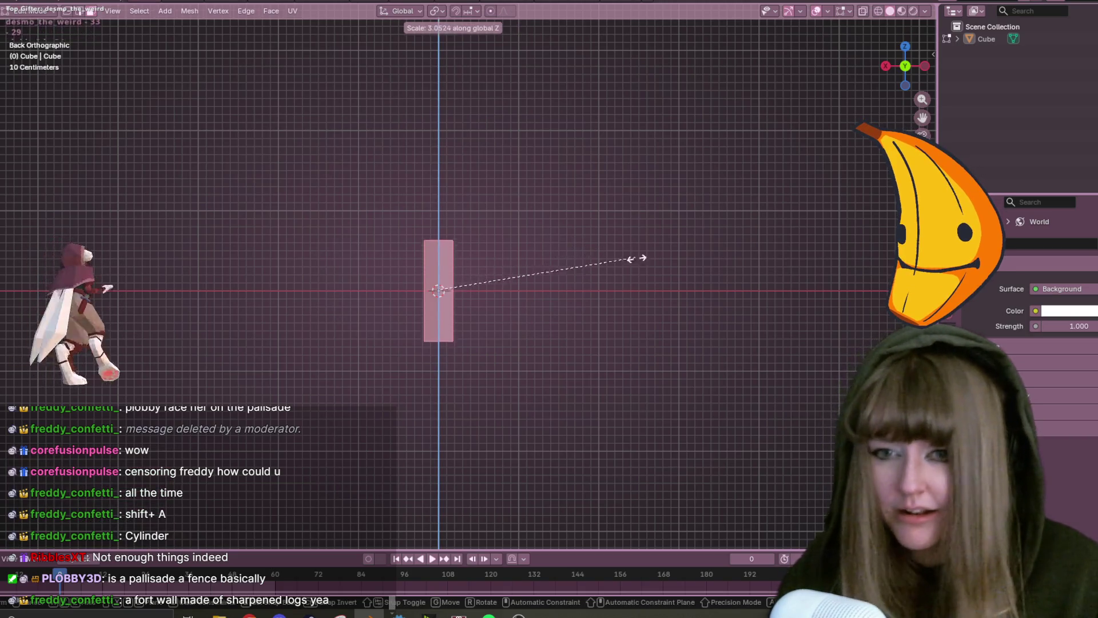
left_click(881, 258)
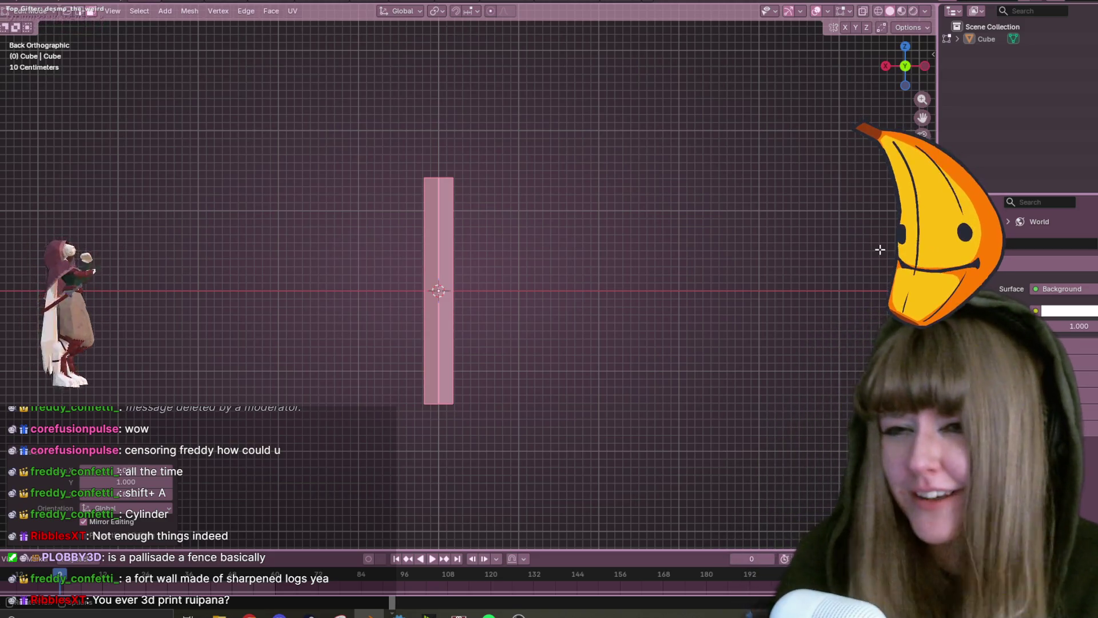
mouse_move(718, 176)
middle_mouse_down()
mouse_move(731, 255)
mouse_move(636, 225)
mouse_move(625, 262)
mouse_move(544, 252)
mouse_move(601, 218)
middle_mouse_up()
key("Tab")
key("Tab")
left_click(923, 60)
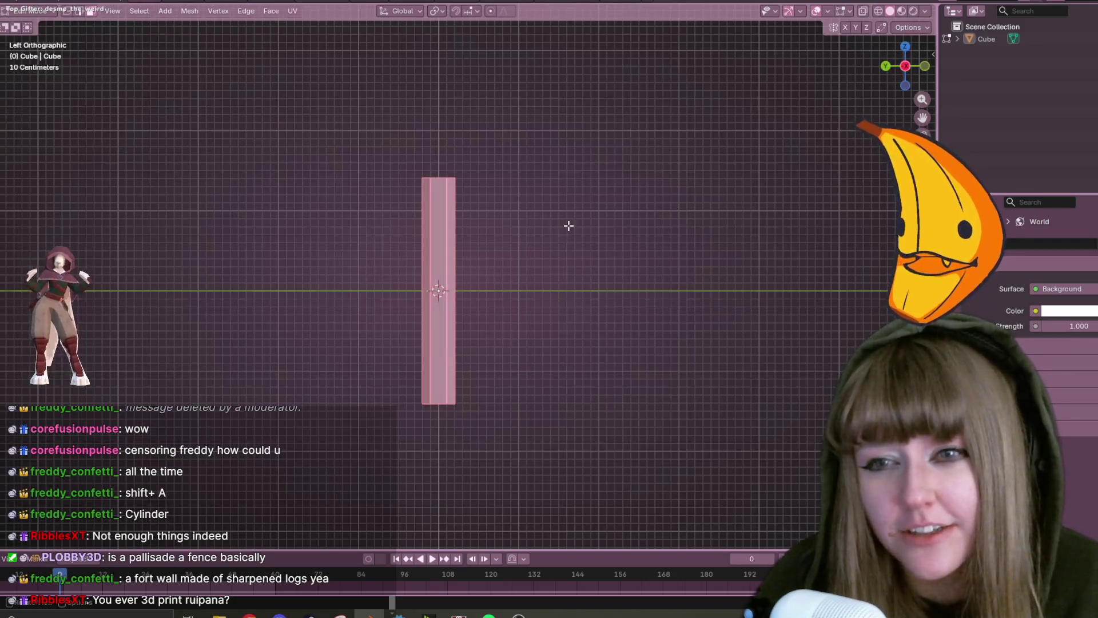
left_click_drag(410, 124, 511, 343)
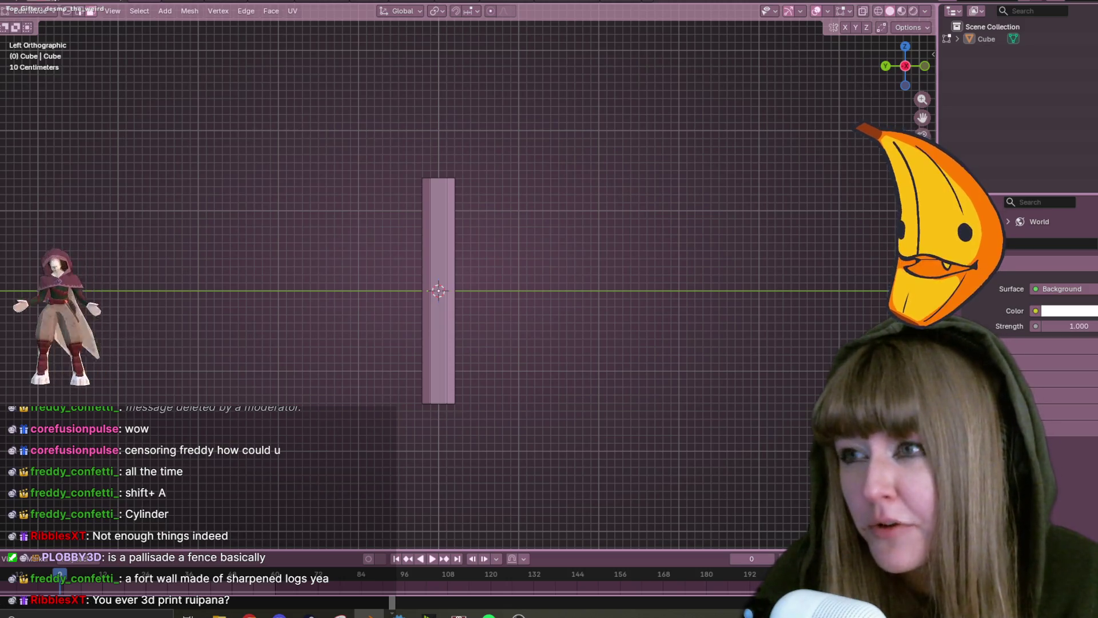
left_click(50, 10)
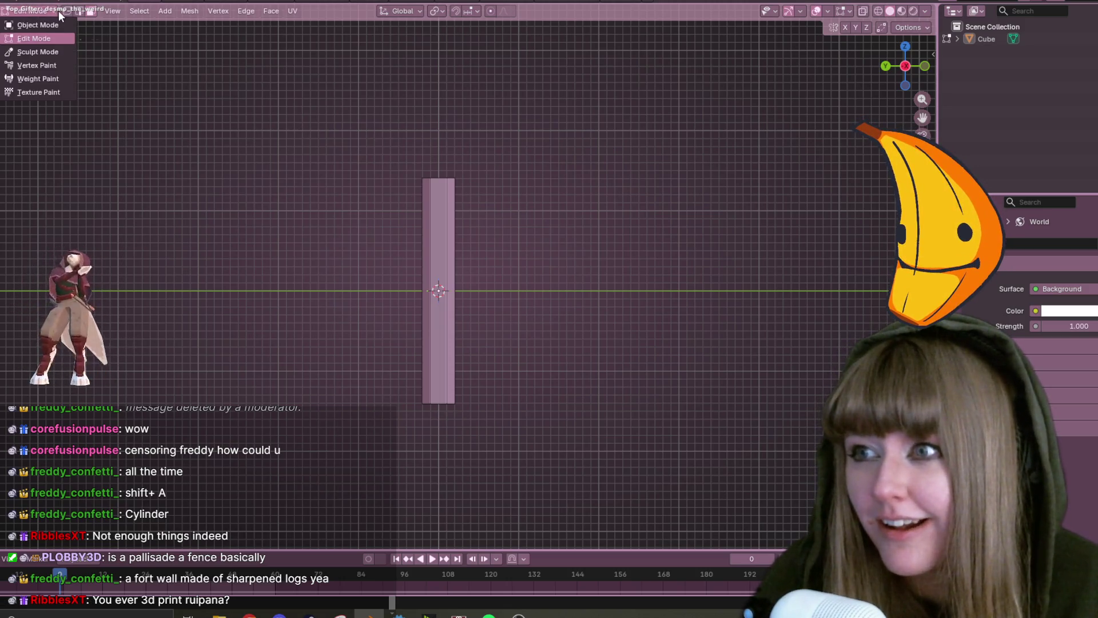
key("Escape")
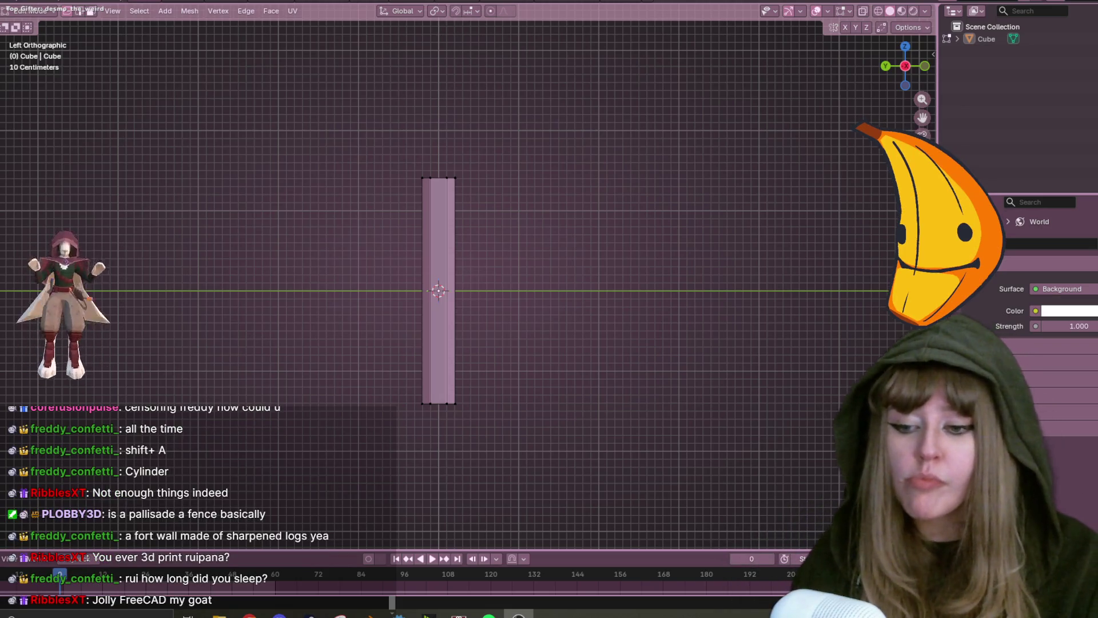
mouse_move(249, 615)
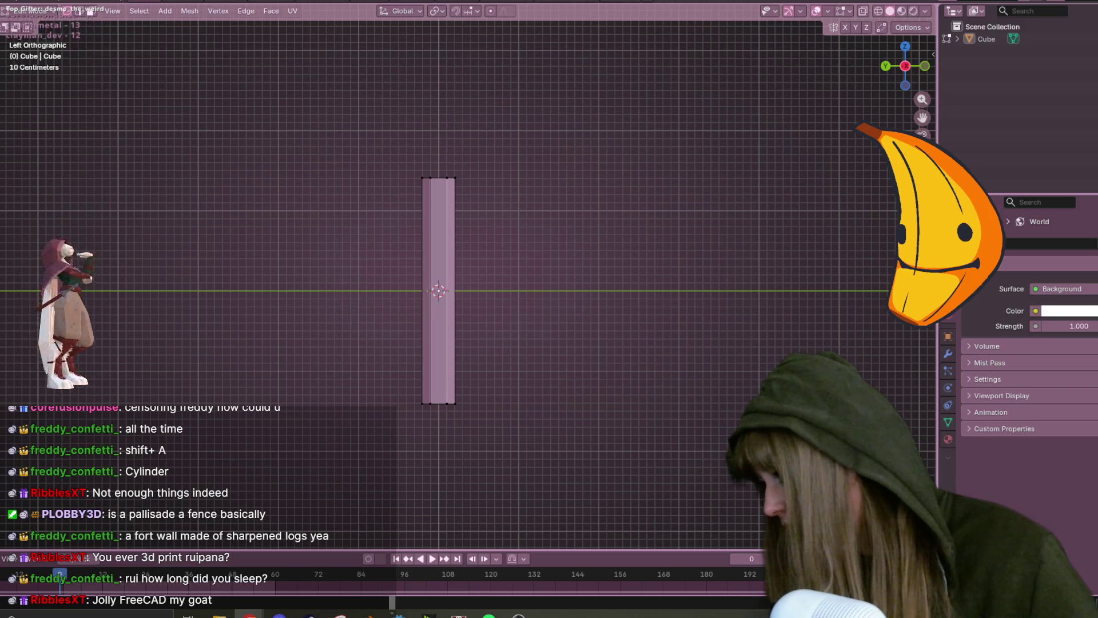
key("alt+Tab")
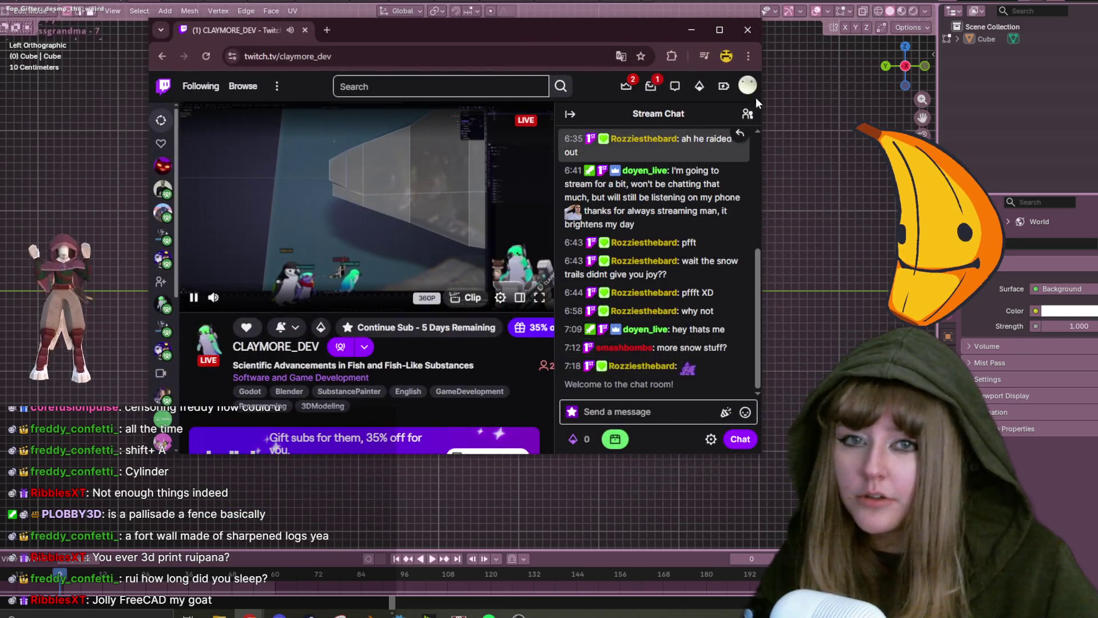
Check Twitch notifications, dismiss the Knock prompt, and claim the channel-points bonus chest.
left_click(658, 89)
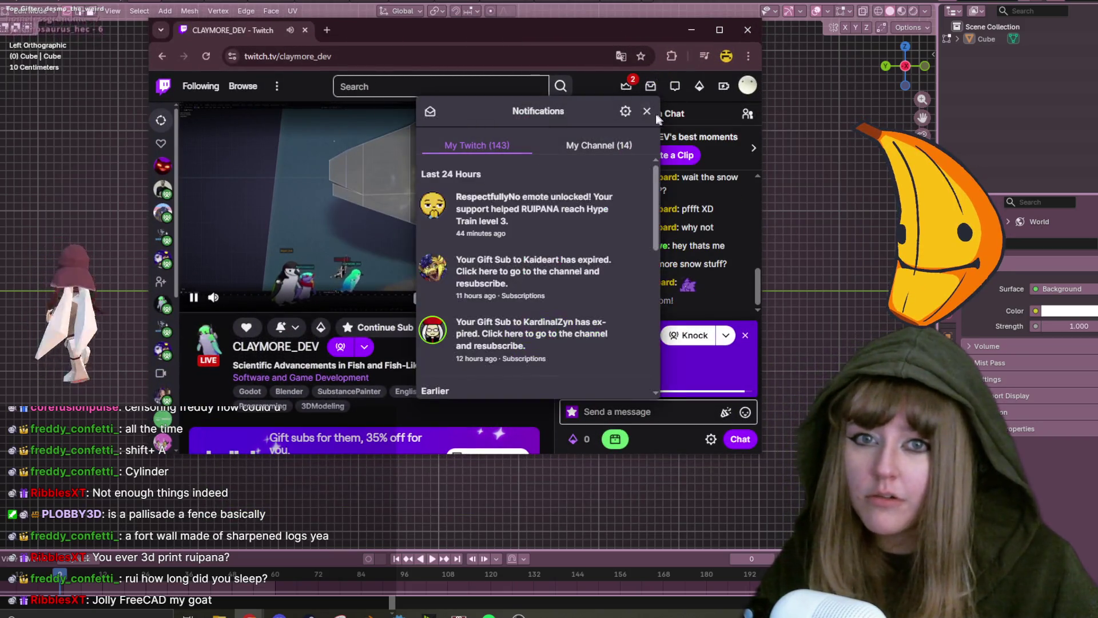
left_click(658, 89)
left_click(745, 336)
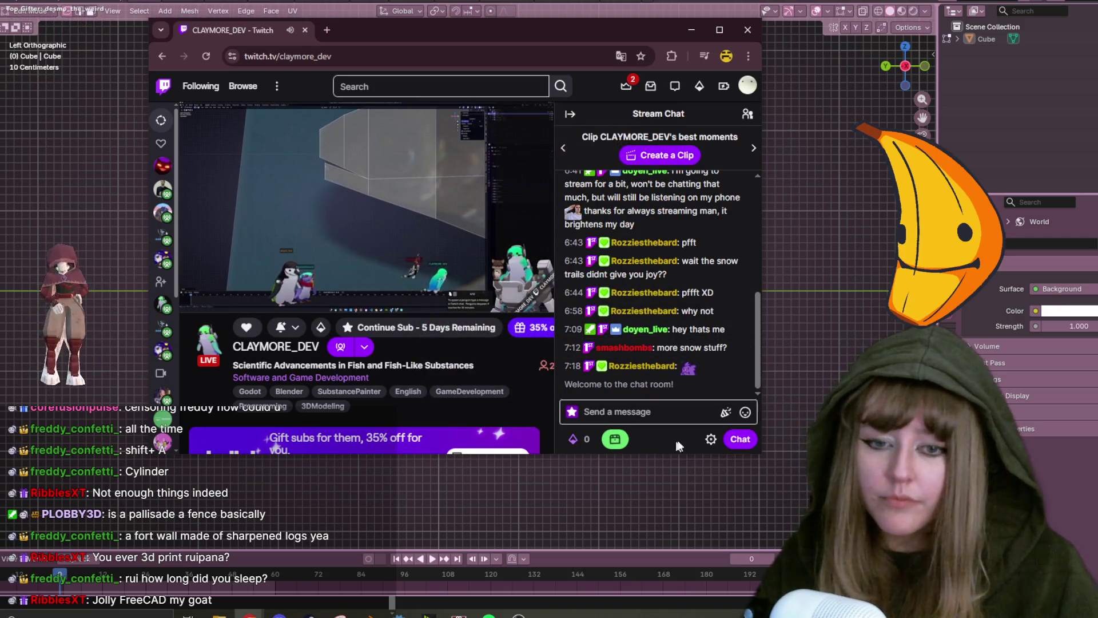
left_click(615, 438)
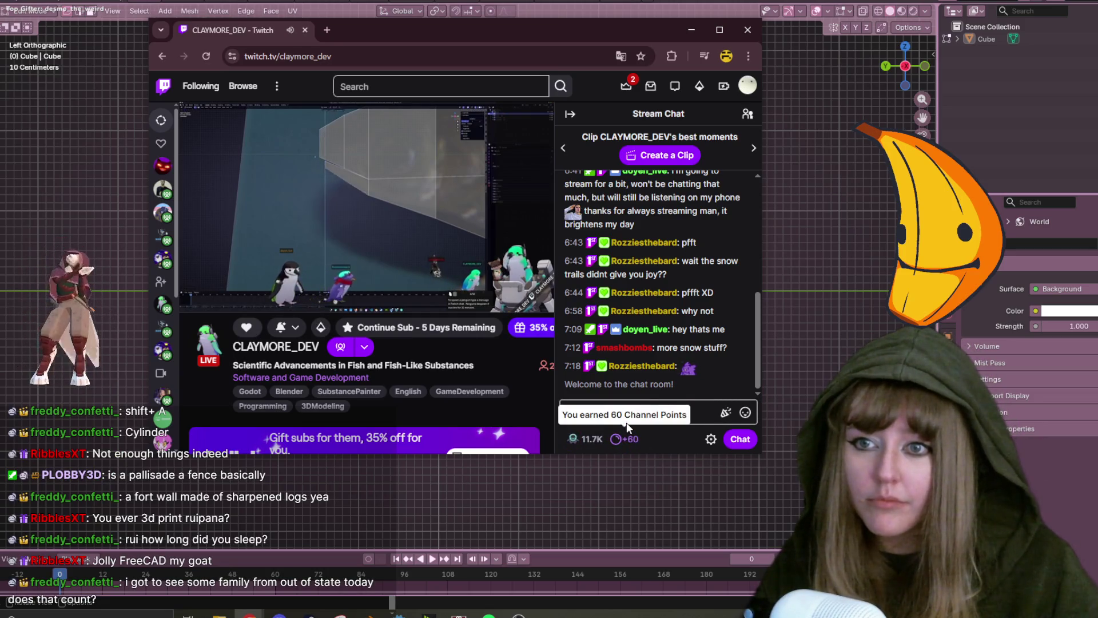
Draft a chat reply and send 'you dont need seals'.
left_click(709, 402)
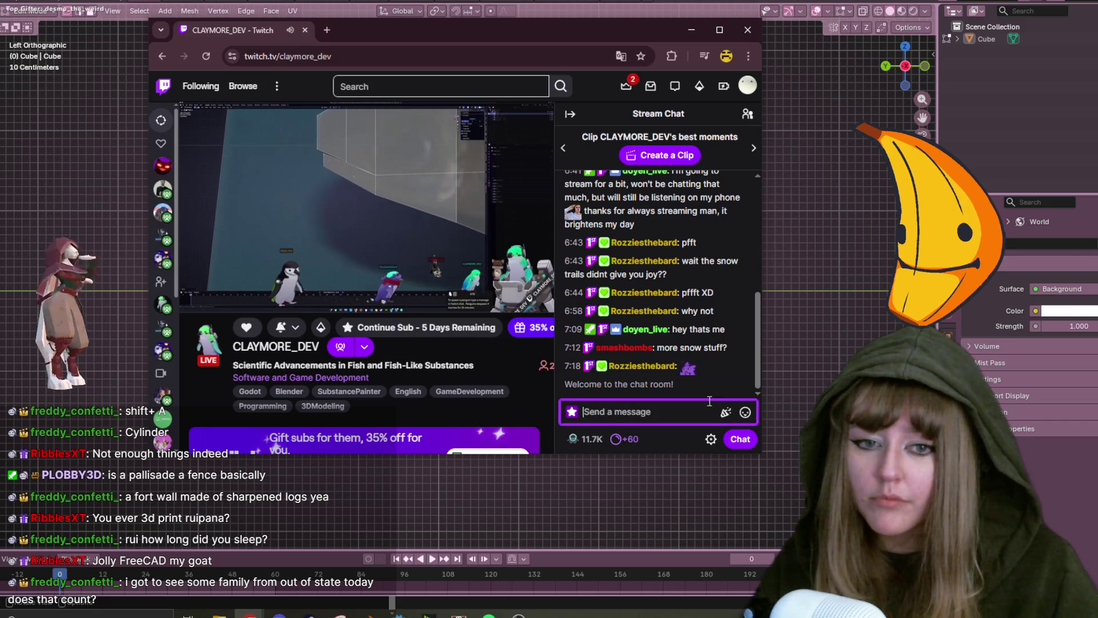
type("fuck you")
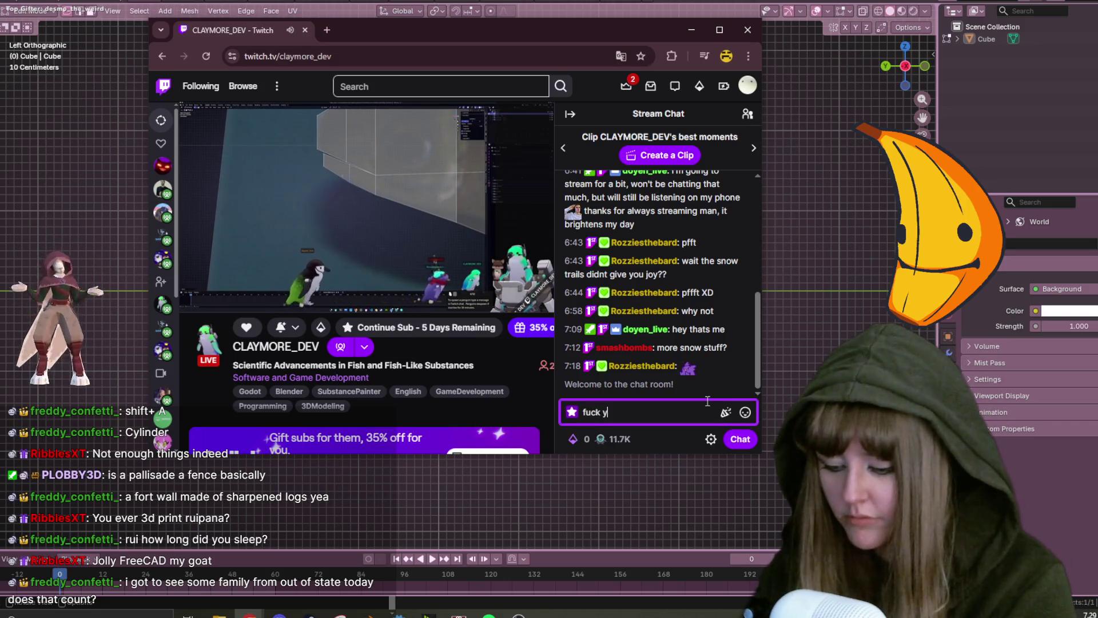
key("BackSpace")
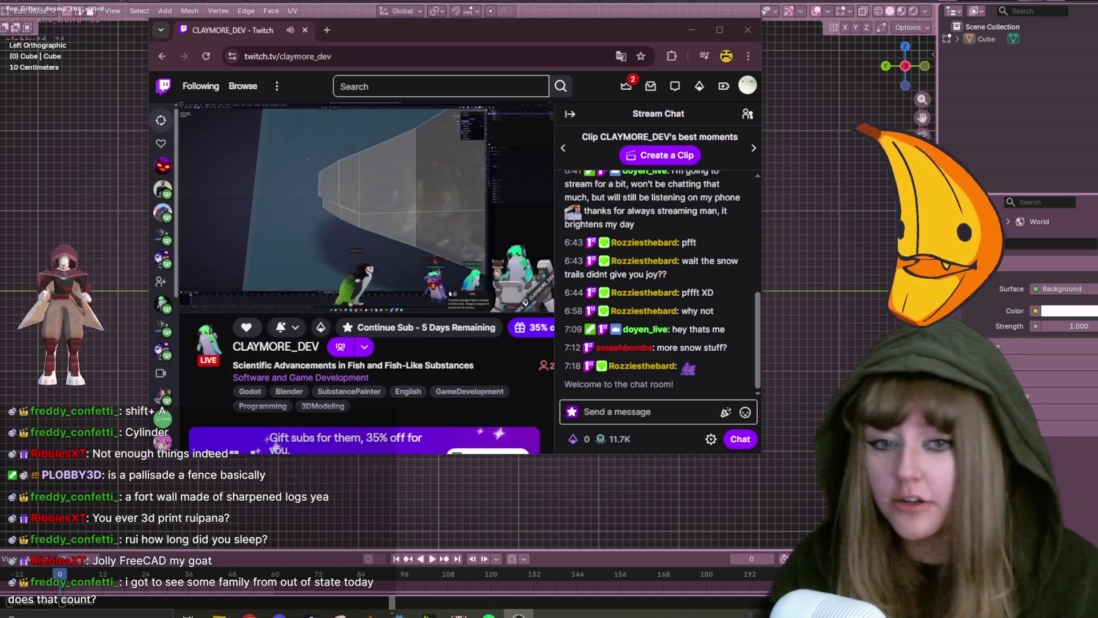
left_click(744, 412)
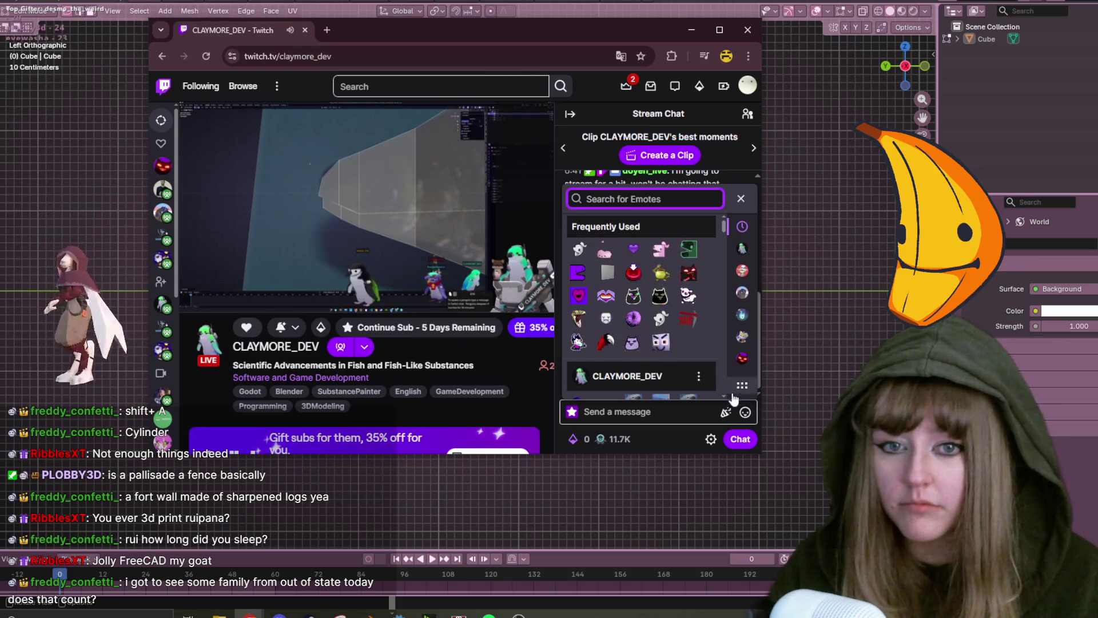
left_click(598, 420)
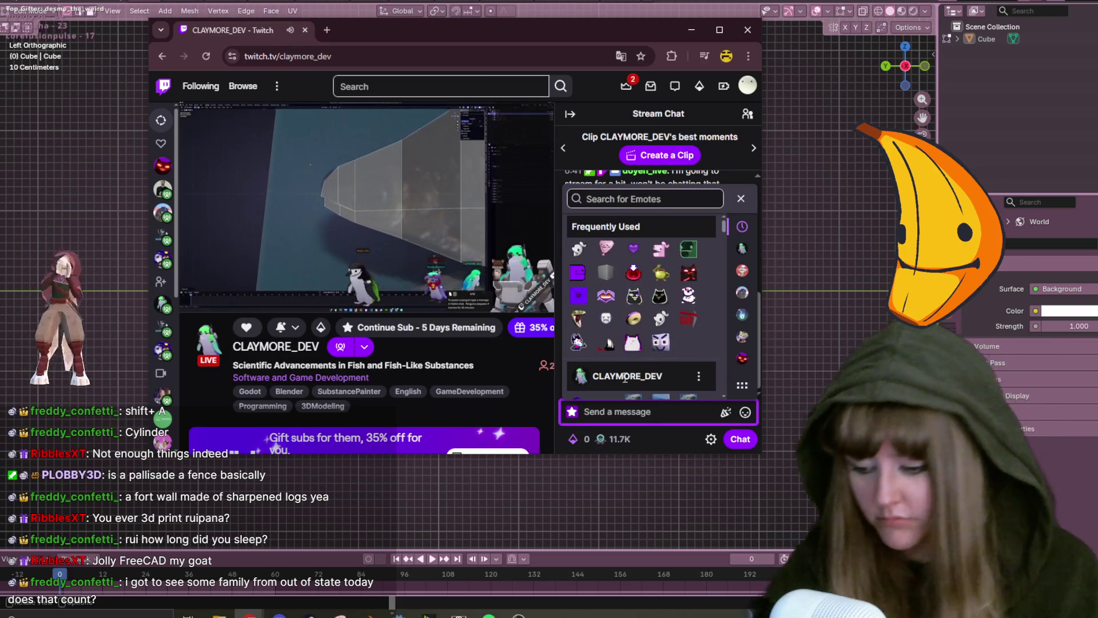
type("you dont need seal")
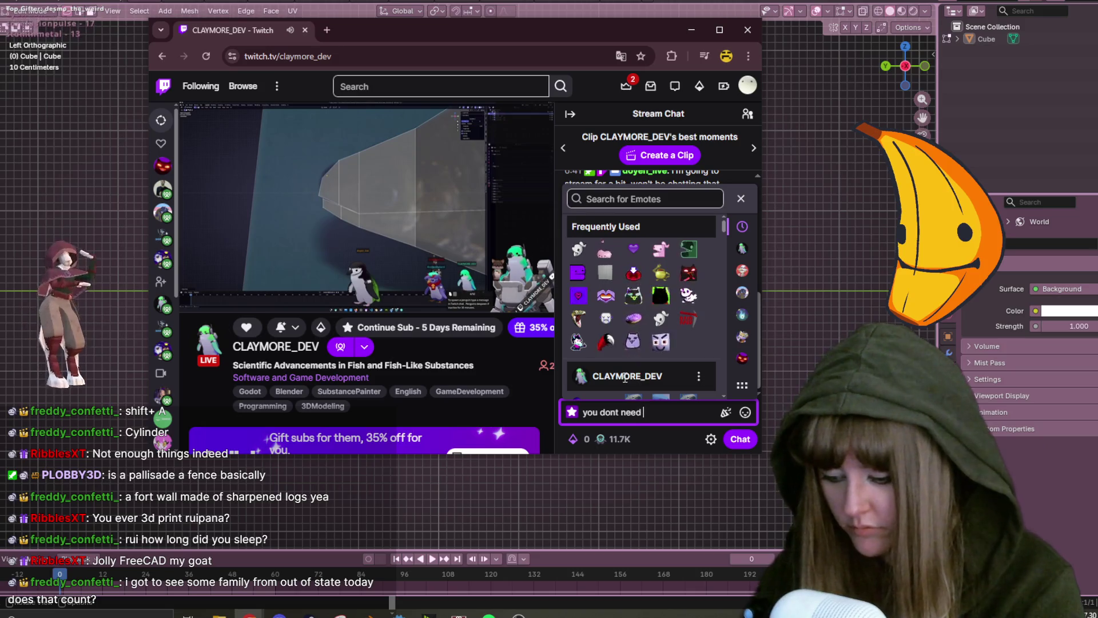
type("s")
key("Return")
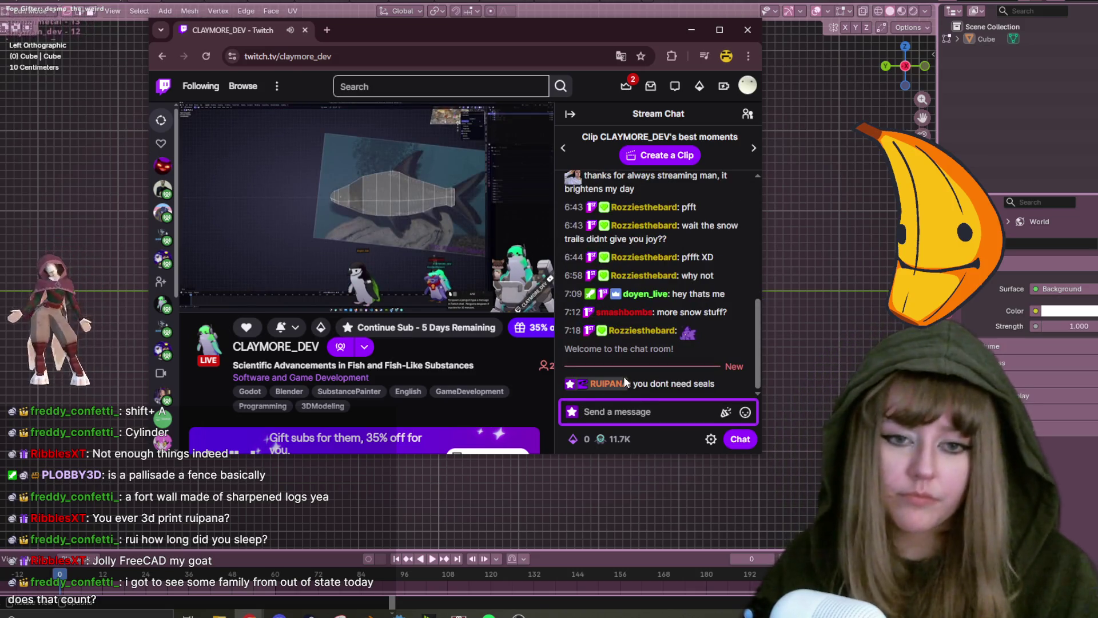
Send 'im gonn amake a seal' in chat and close the browser window.
type("im gonn amak")
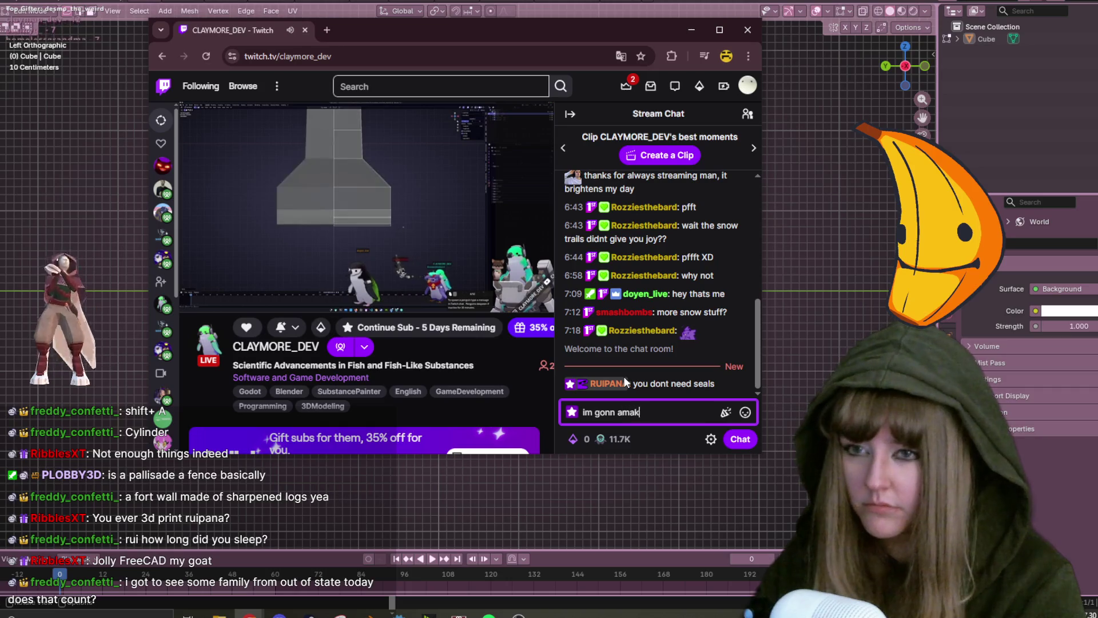
type("e a seal")
key("Return")
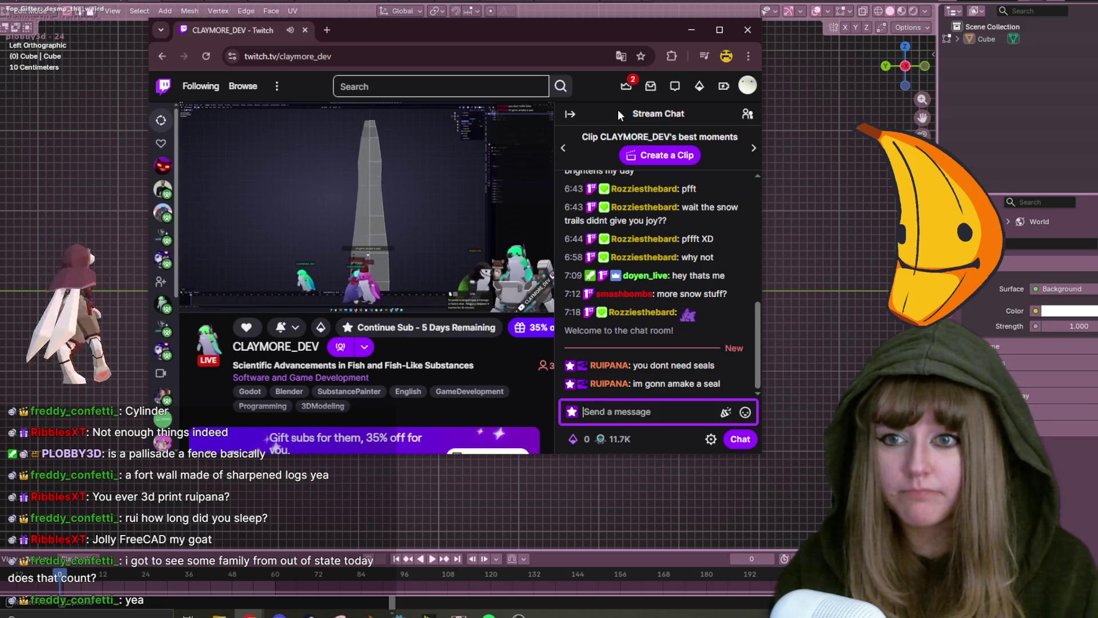
left_click(743, 37)
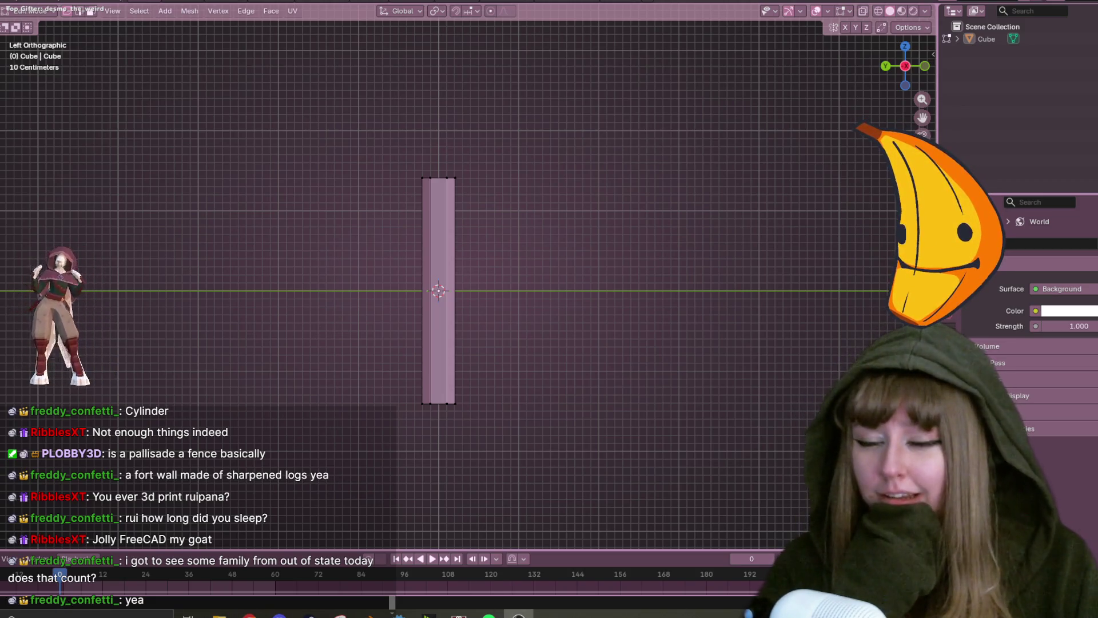
Switch back to Left Orthographic view of the column and select its top-right corner vertex.
scroll(618, 226, "down", 2)
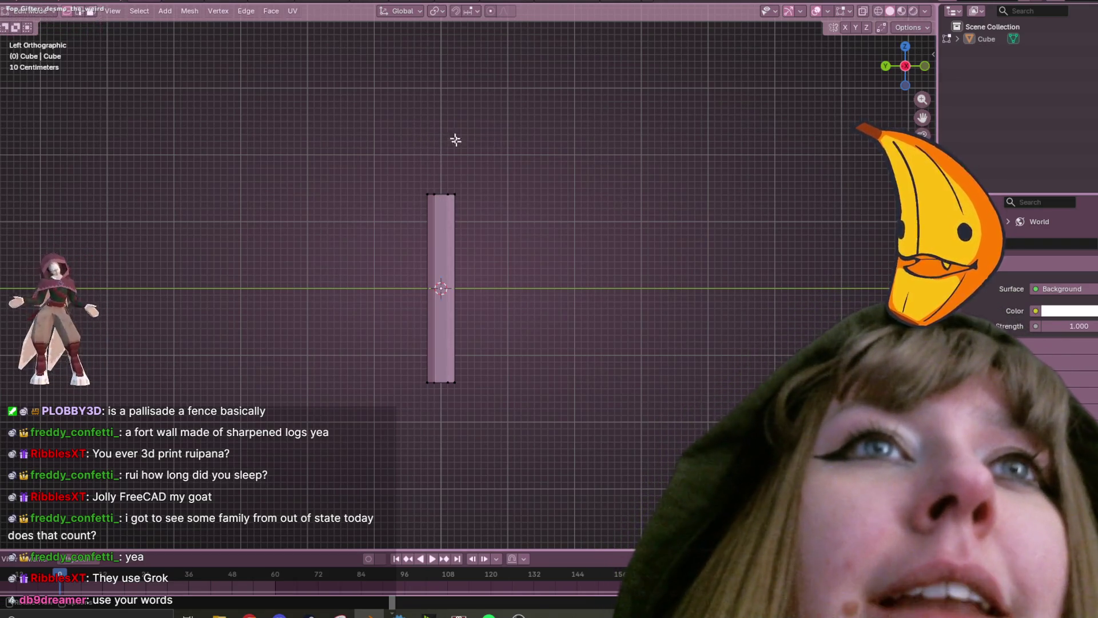
mouse_move(417, 135)
middle_mouse_down()
mouse_move(578, 152)
mouse_move(599, 220)
middle_mouse_up()
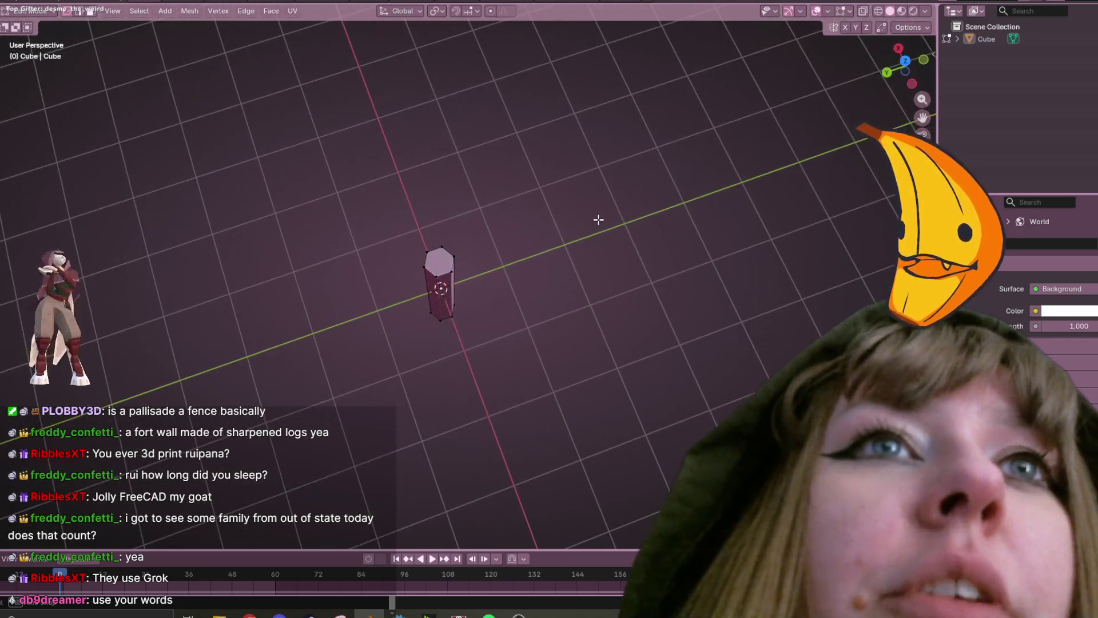
left_click(911, 83)
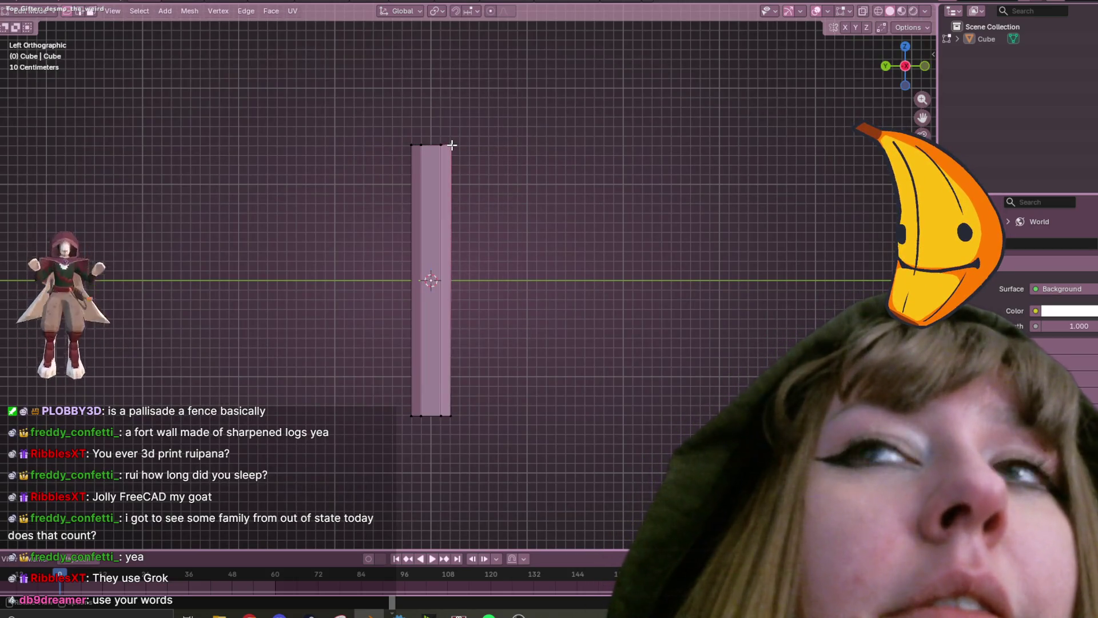
left_click(451, 144)
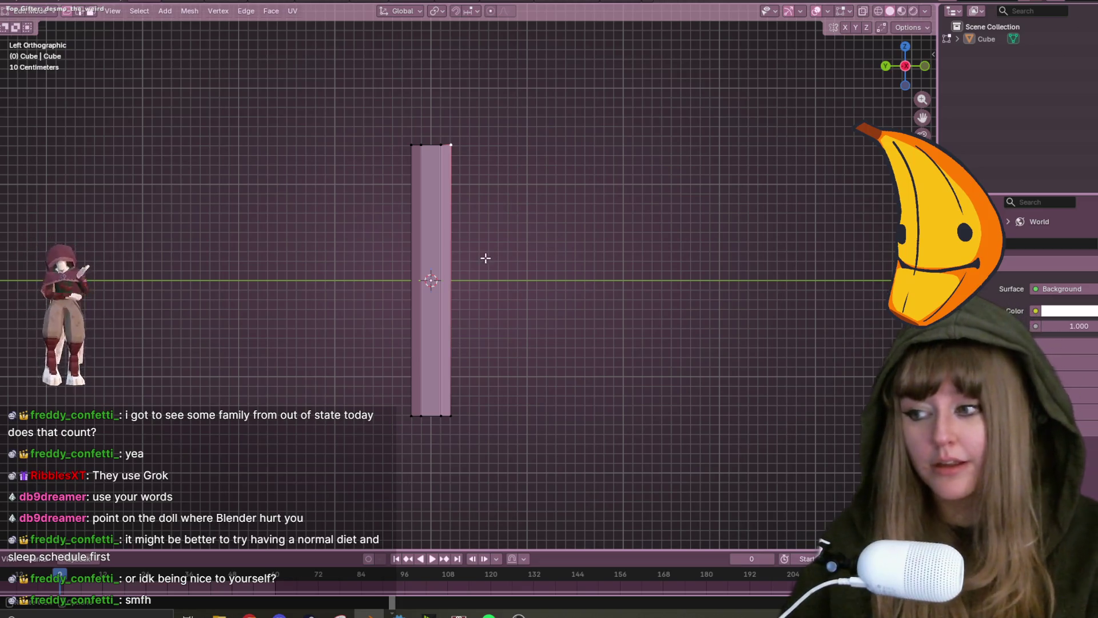
Edge-slide one vertical edge of the column so its top slopes downward.
scroll(485, 258, "up", 2)
left_click(439, 91)
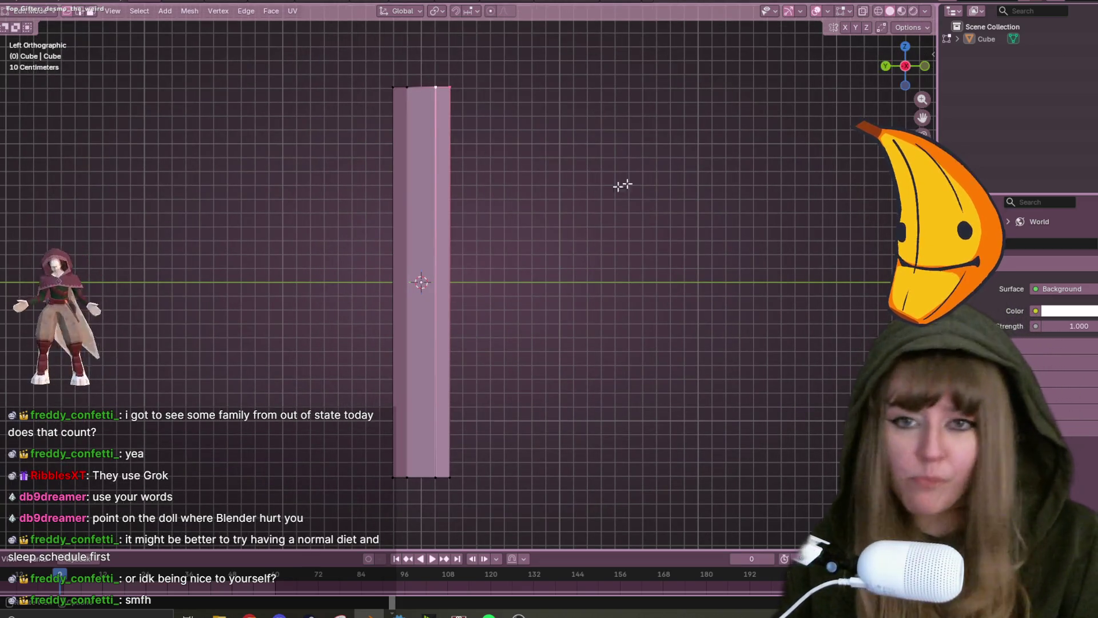
mouse_move(514, 269)
middle_mouse_down()
mouse_move(571, 191)
mouse_move(591, 233)
mouse_move(610, 233)
mouse_move(511, 184)
middle_mouse_up()
key("g")
key("g")
left_click(590, 252)
Select the column's top-left corner vertex, orbit around the column, and start a loop cut.
left_click(445, 148)
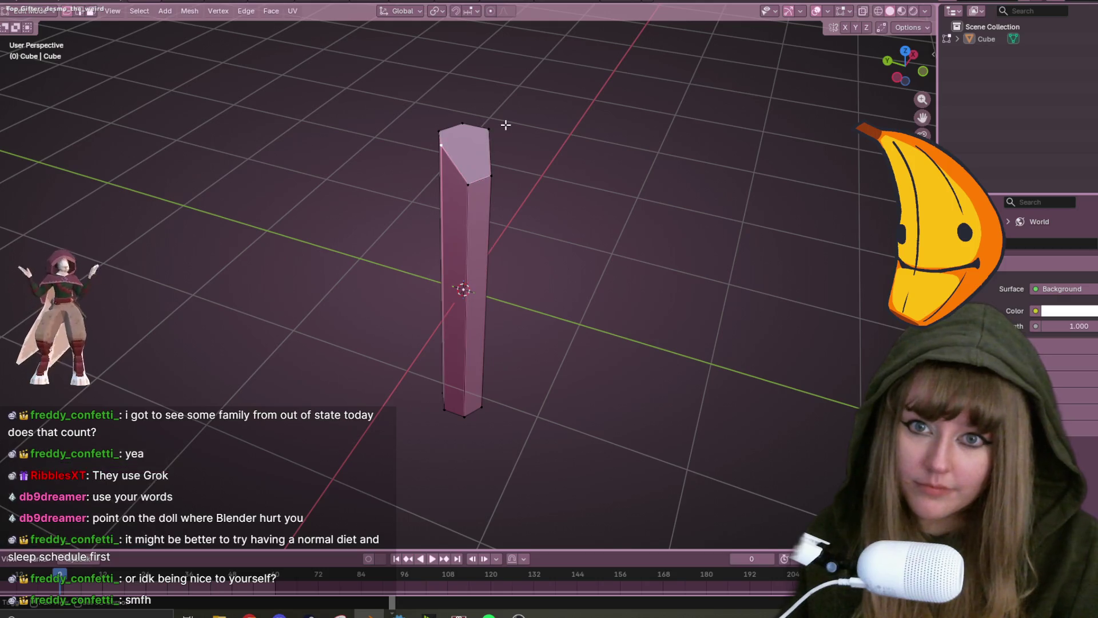
mouse_move(503, 128)
middle_mouse_down()
mouse_move(677, 167)
mouse_move(675, 250)
mouse_move(569, 143)
mouse_move(480, 130)
mouse_move(316, 170)
mouse_move(316, 143)
mouse_move(412, 174)
mouse_move(353, 208)
middle_mouse_up()
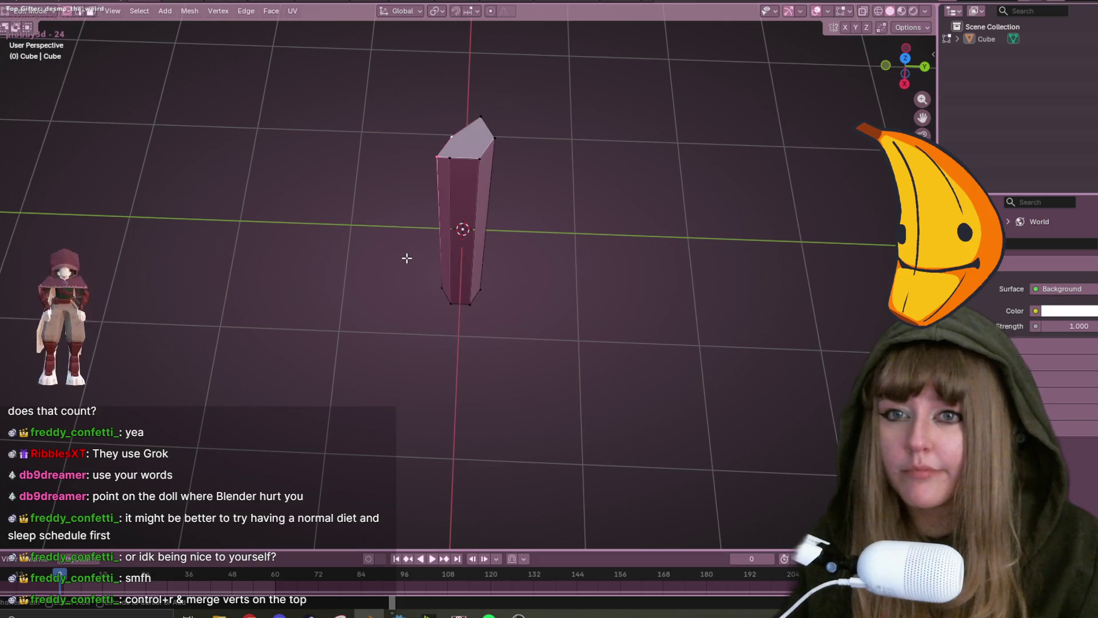
mouse_move(528, 359)
middle_mouse_down()
mouse_move(628, 262)
mouse_move(638, 286)
middle_mouse_up()
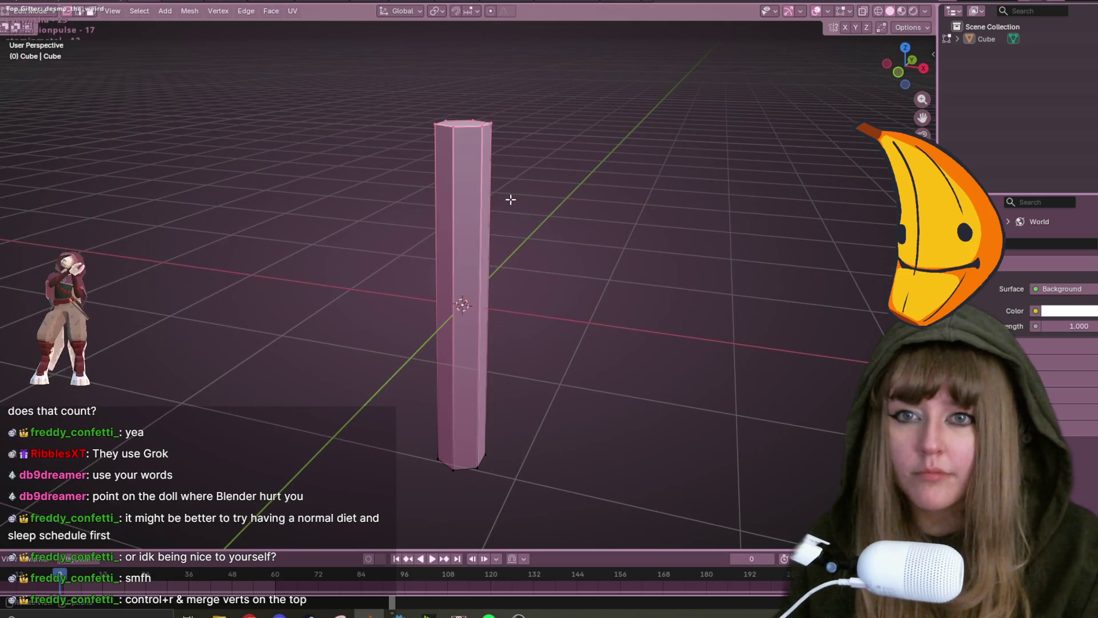
middle_click_drag(608, 194, 608, 194)
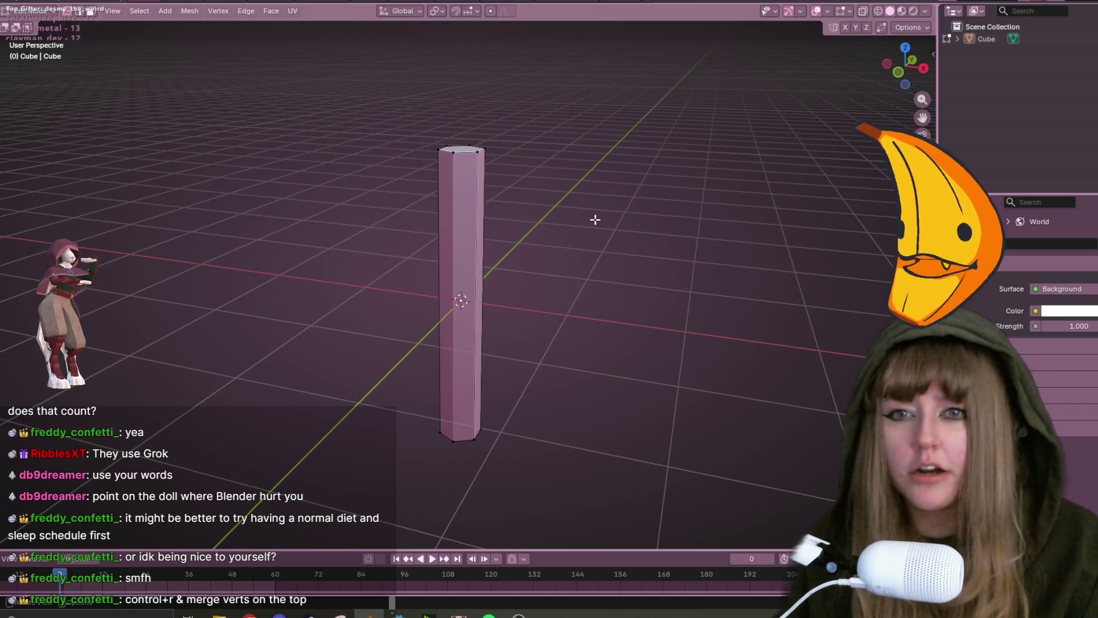
key("ctrl+r")
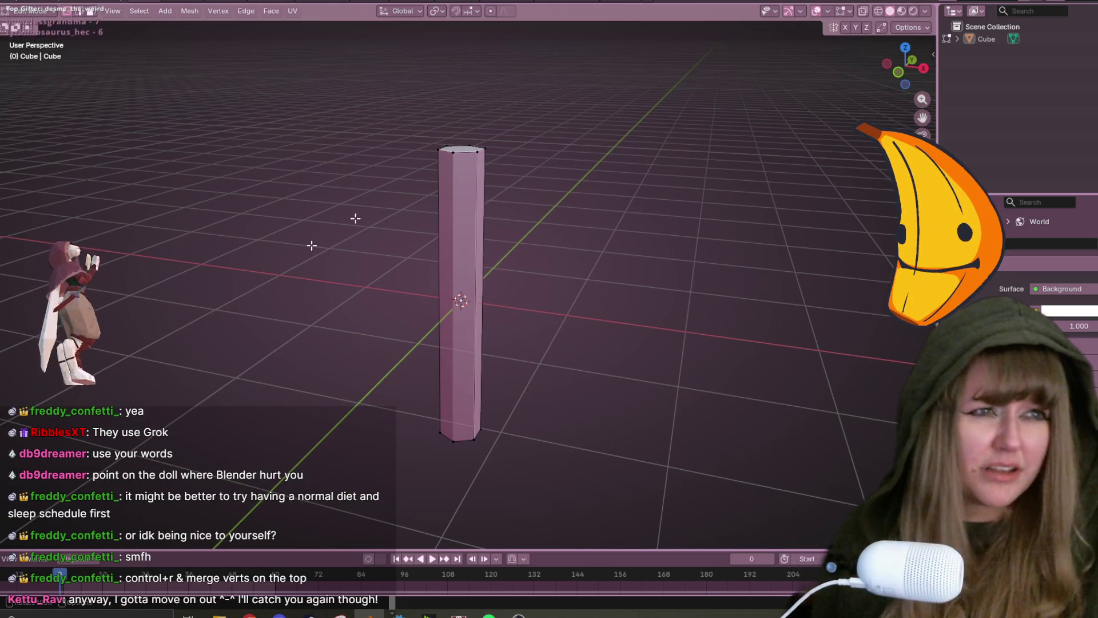
Quit Blender without saving, then minimize the wheel of names and Steam library windows.
key("ctrl+q")
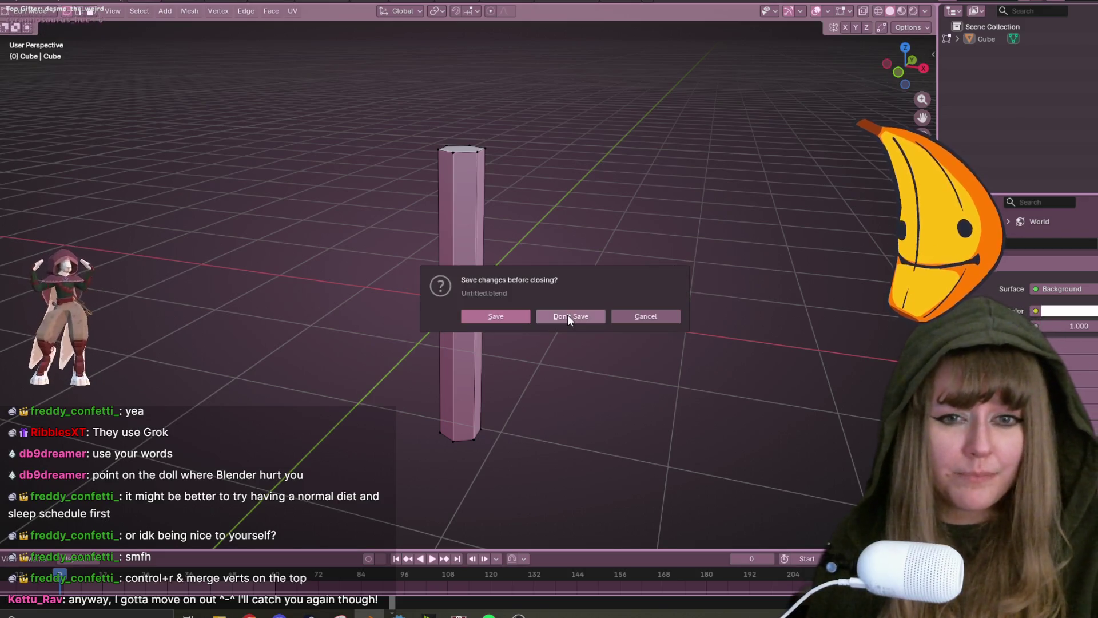
left_click(567, 314)
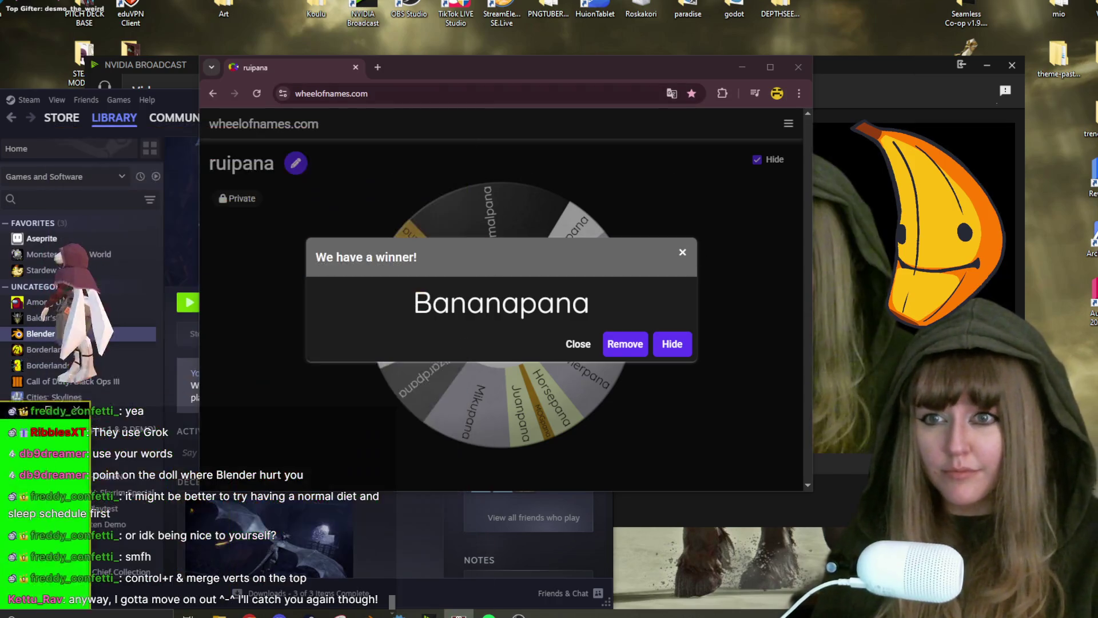
left_click(742, 67)
left_click(562, 101)
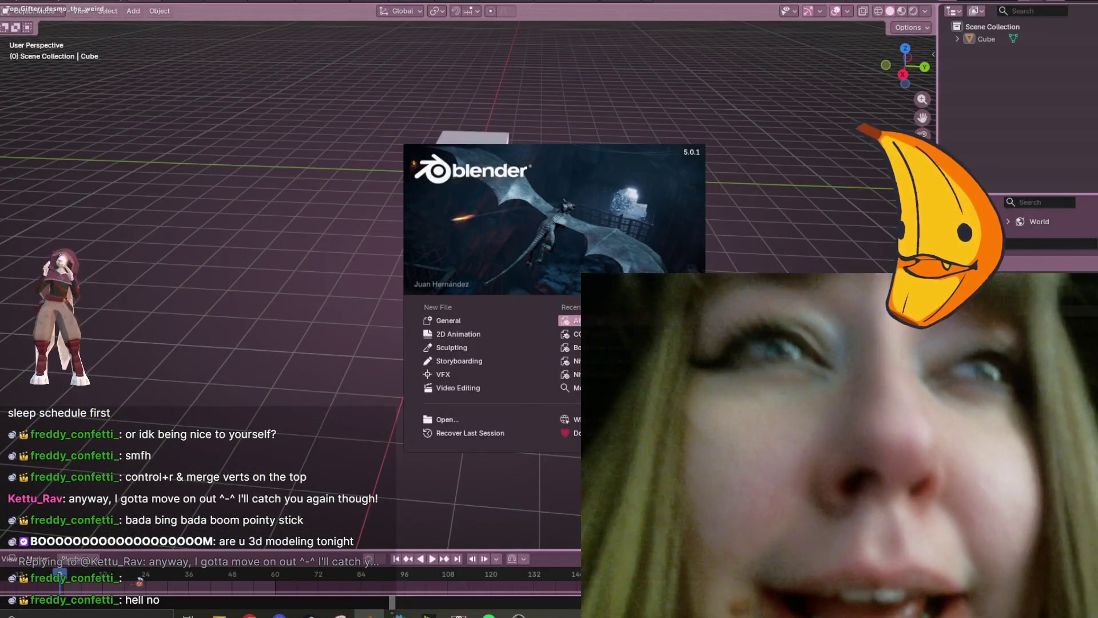
Load the recent scene of props from the splash screen, orbit around it, then switch to the Twitch window.
left_click(572, 321)
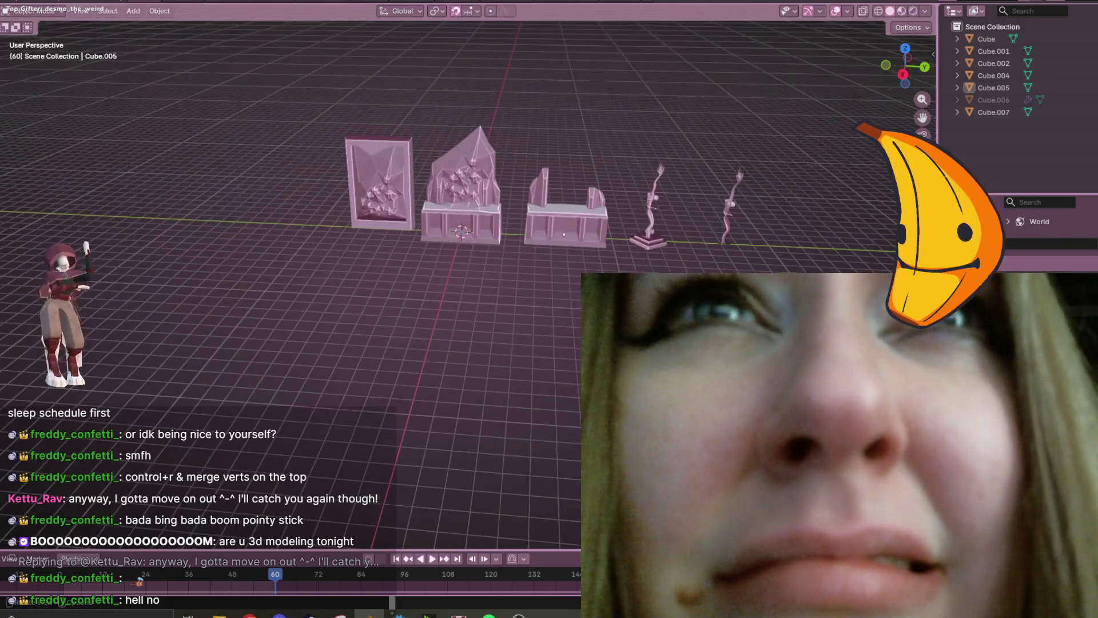
mouse_move(321, 189)
middle_mouse_down()
mouse_move(513, 184)
mouse_move(230, 286)
mouse_move(286, 168)
mouse_move(320, 131)
mouse_move(366, 211)
middle_mouse_up()
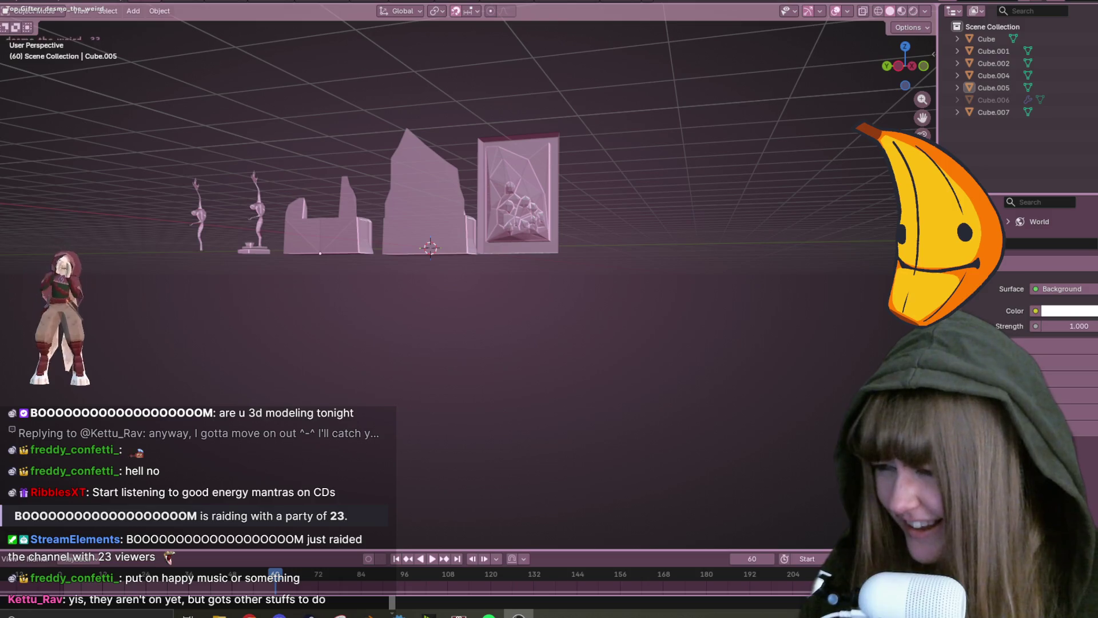
mouse_move(401, 171)
middle_mouse_down()
mouse_move(417, 160)
mouse_move(540, 225)
mouse_move(301, 219)
middle_mouse_up()
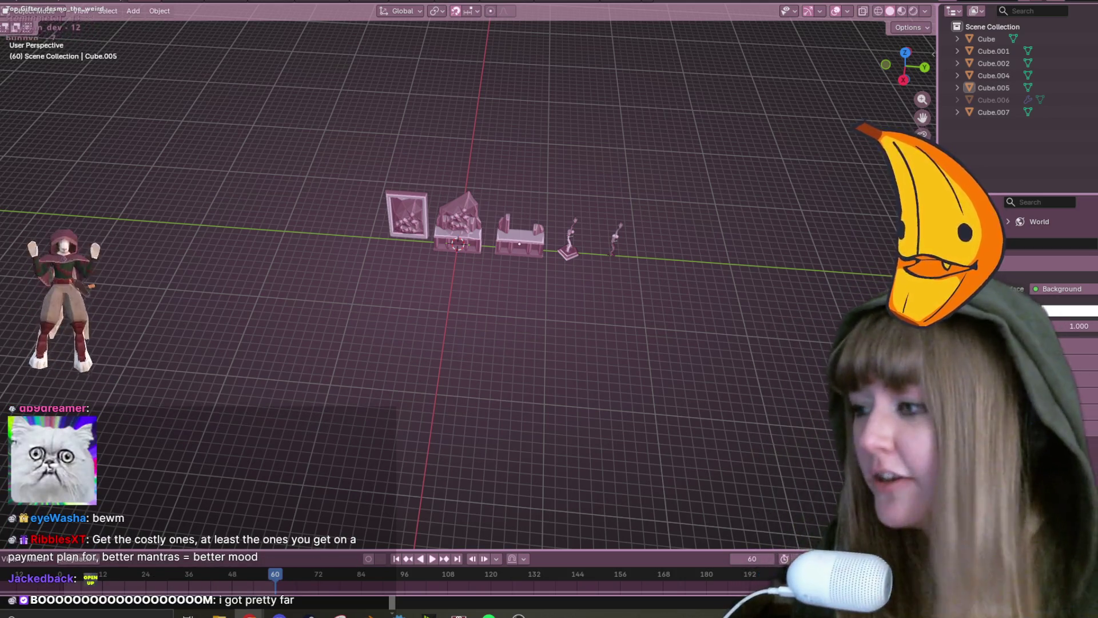
key("alt+Tab")
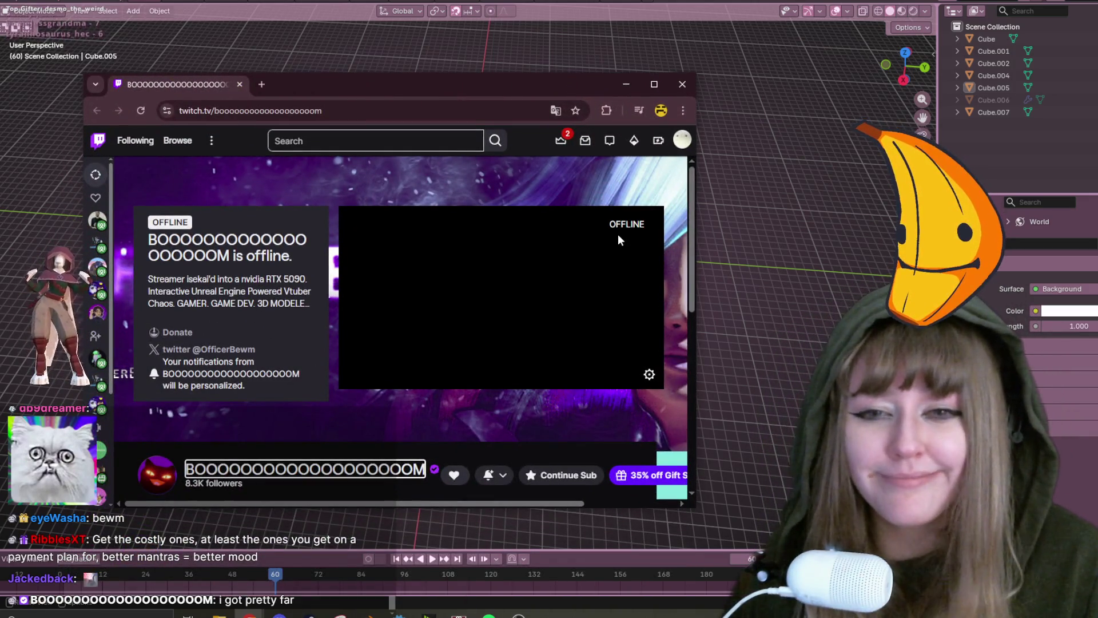
Maximize the Twitch window, reload the channel page, and open a featured clip.
scroll(605, 224, "down", 1)
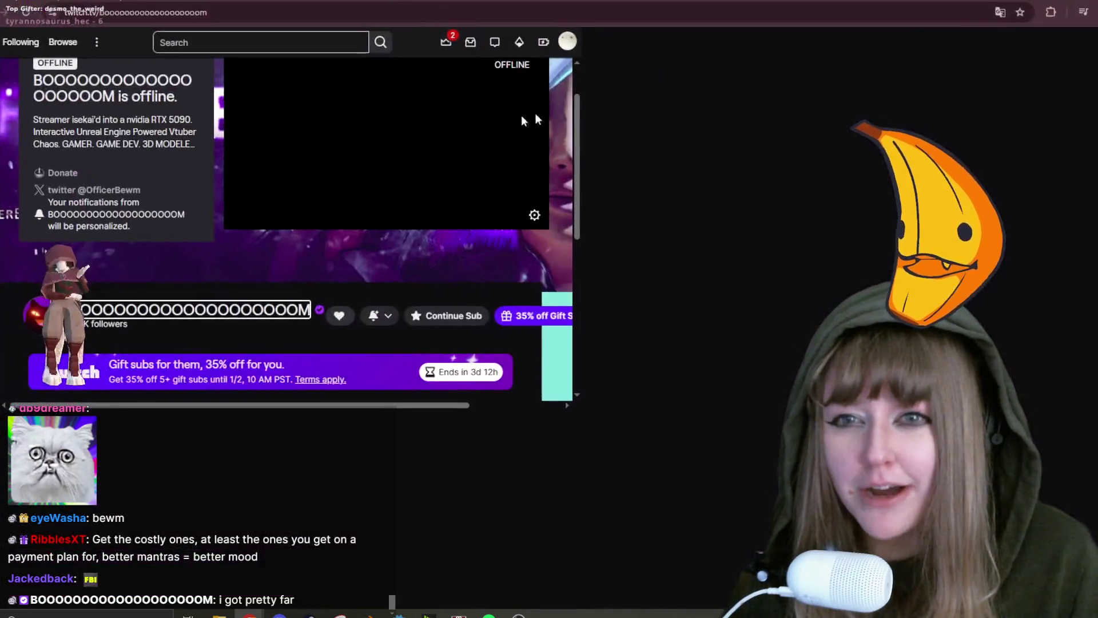
key("super+Up")
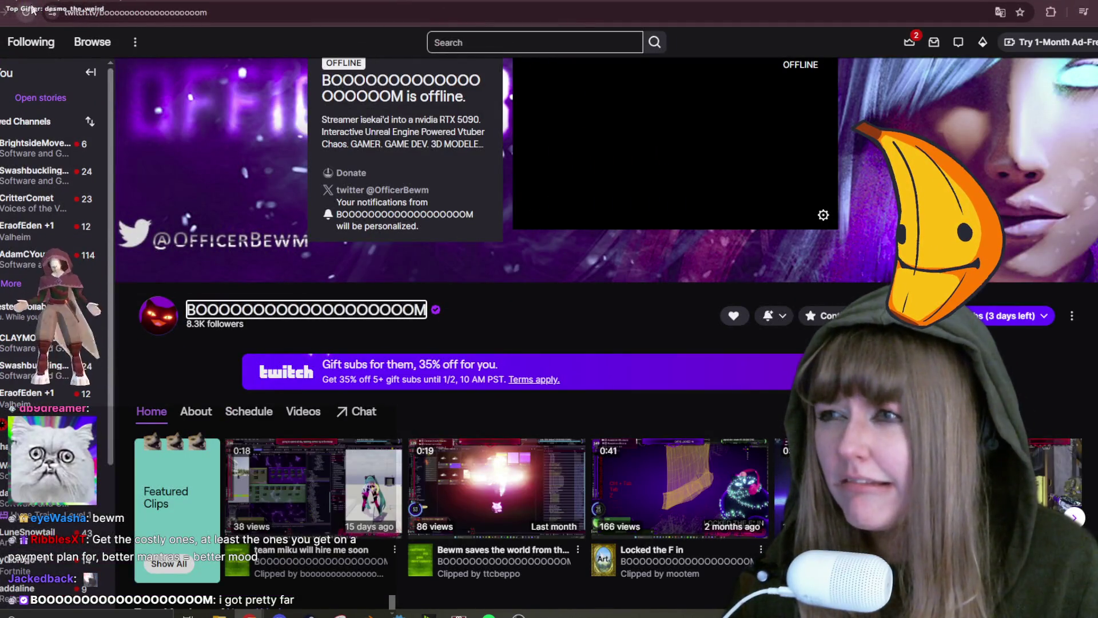
left_click(25, 12)
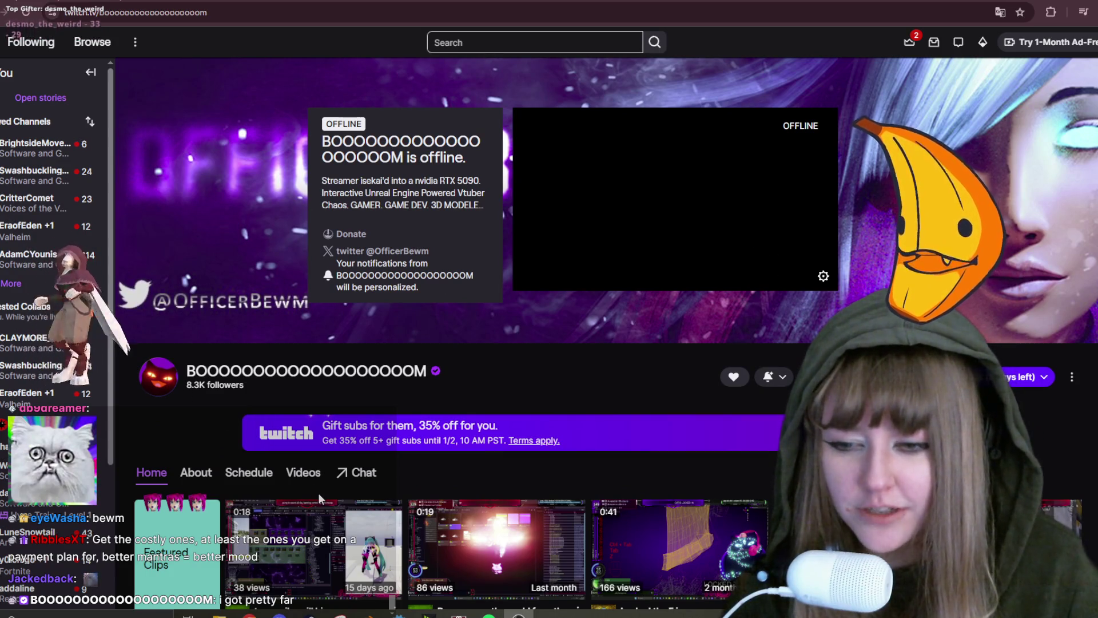
scroll(318, 498, "down", 2)
scroll(318, 493, "down", 1)
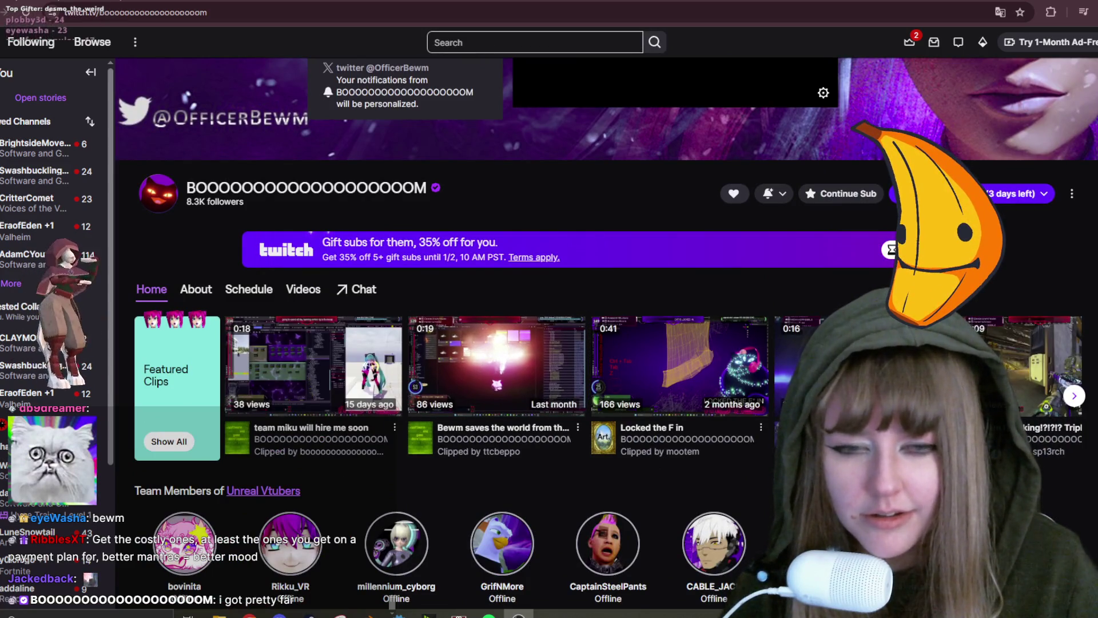
left_click(309, 366)
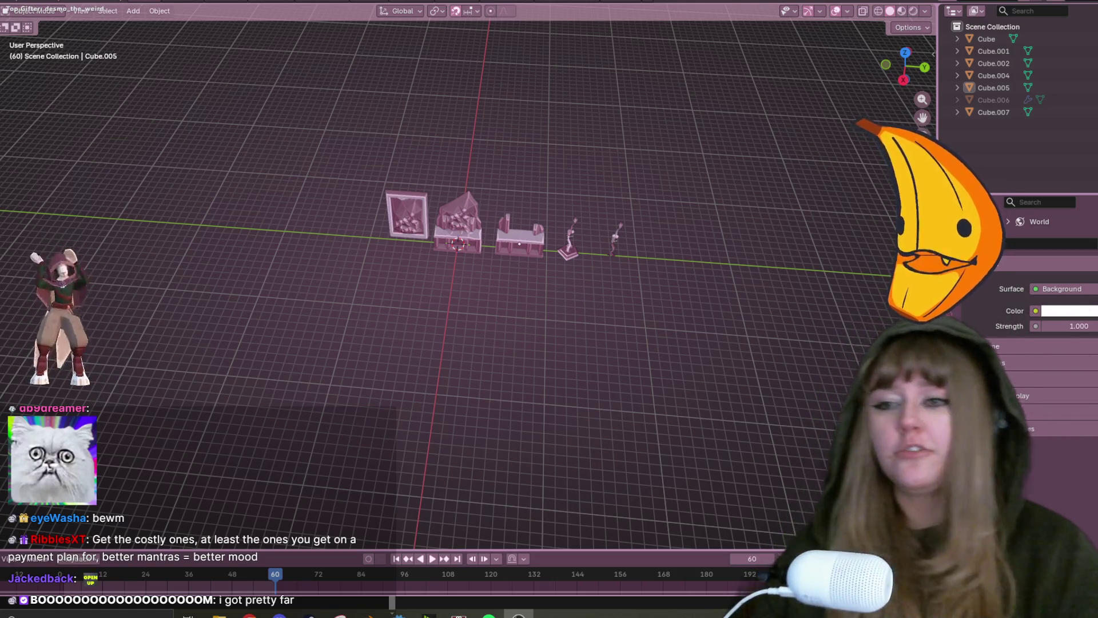
Select the carved frame object, enter Edit Mode, and line it up in Right Orthographic view.
scroll(592, 314, "up", 4)
left_click(376, 149)
key("Tab")
mouse_move(376, 149)
middle_mouse_down()
mouse_move(621, 420)
mouse_move(510, 152)
mouse_move(537, 238)
mouse_move(573, 216)
mouse_move(534, 291)
mouse_move(642, 167)
middle_mouse_up()
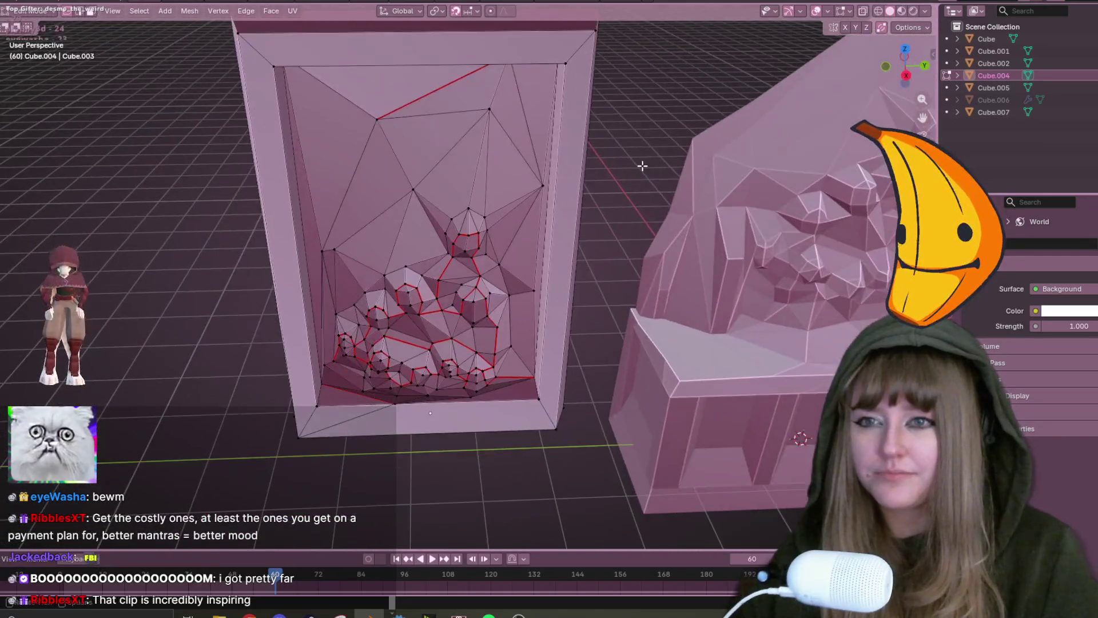
scroll(643, 147, "down", 3)
scroll(559, 118, "up", 5)
middle_click_drag(542, 141, 605, 170, "shift")
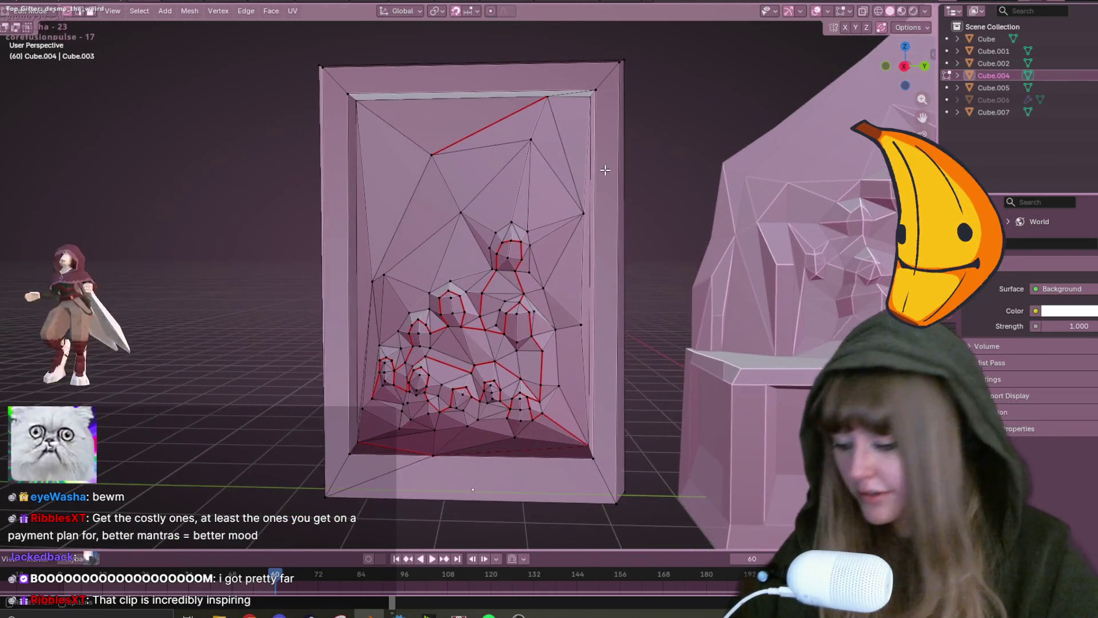
key("ctrl+e")
mouse_move(729, 88)
middle_mouse_down()
mouse_move(711, 78)
mouse_move(716, 91)
middle_mouse_up()
mouse_move(738, 33)
middle_mouse_down()
mouse_move(653, 211)
mouse_move(735, 107)
middle_mouse_up()
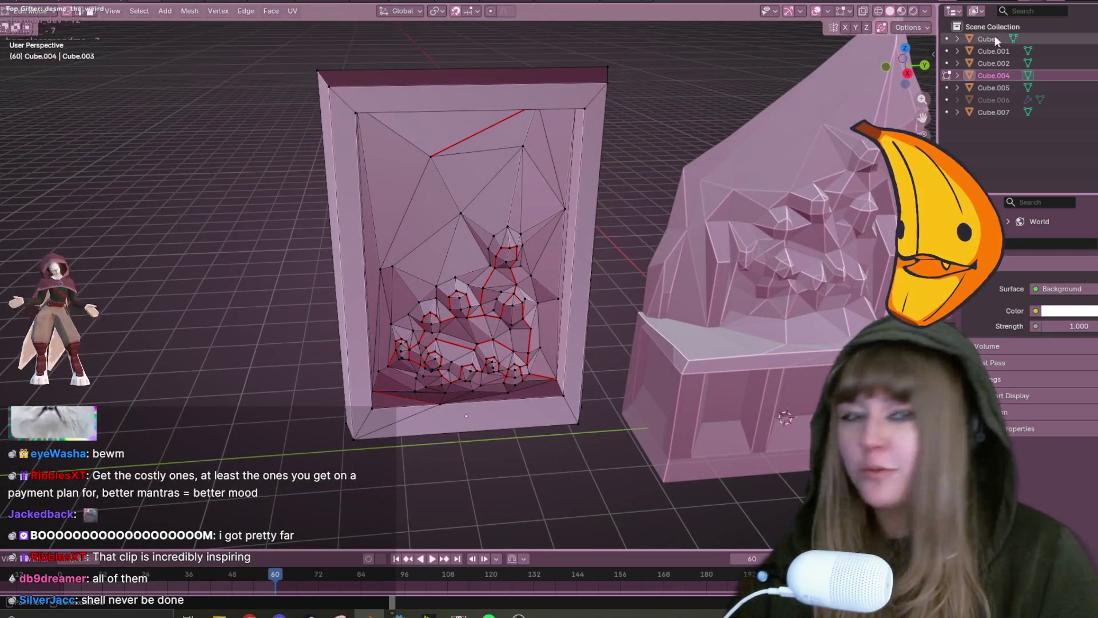
left_click(910, 76)
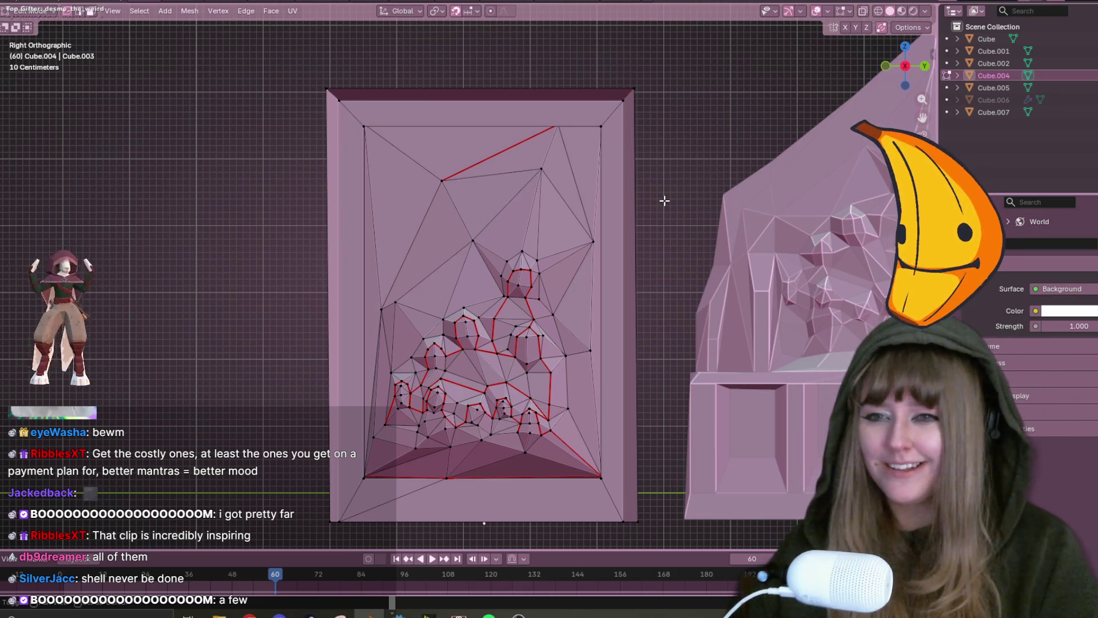
middle_click_drag(564, 233, 582, 228, "shift")
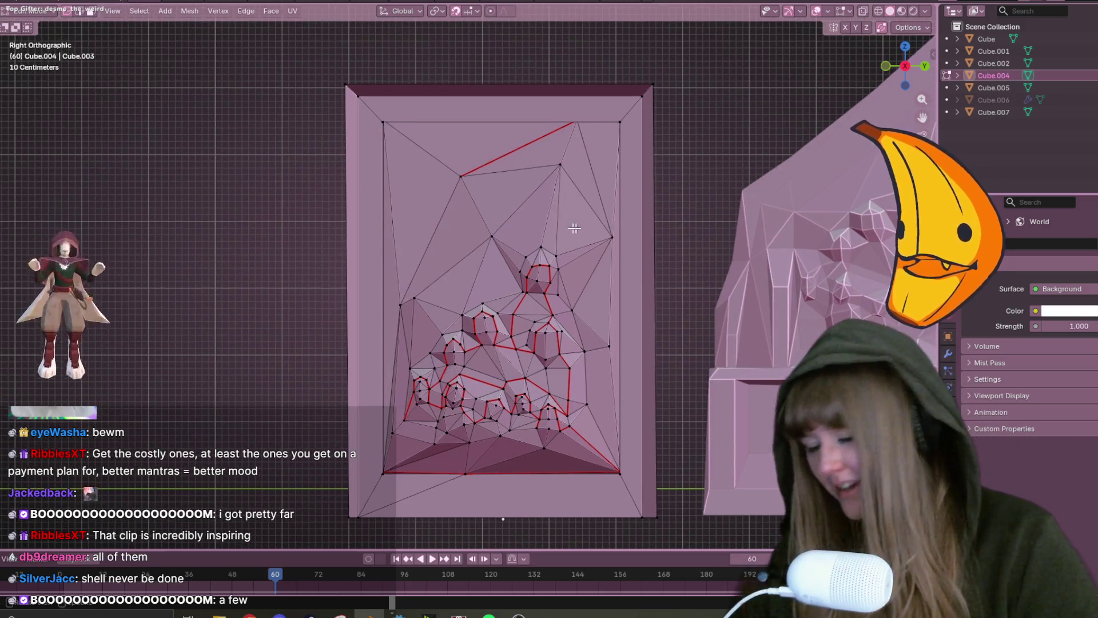
Try a loop cut on the frame, undo it, and check the transform options.
key("ctrl+r")
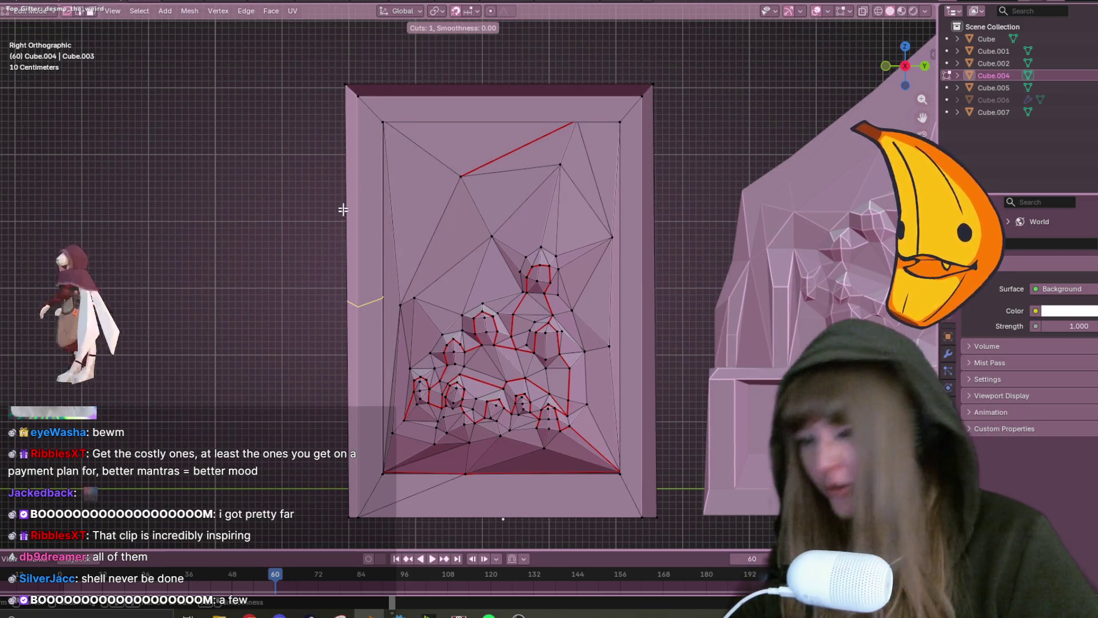
left_click_drag(373, 198, 400, 296)
key("ctrl+z")
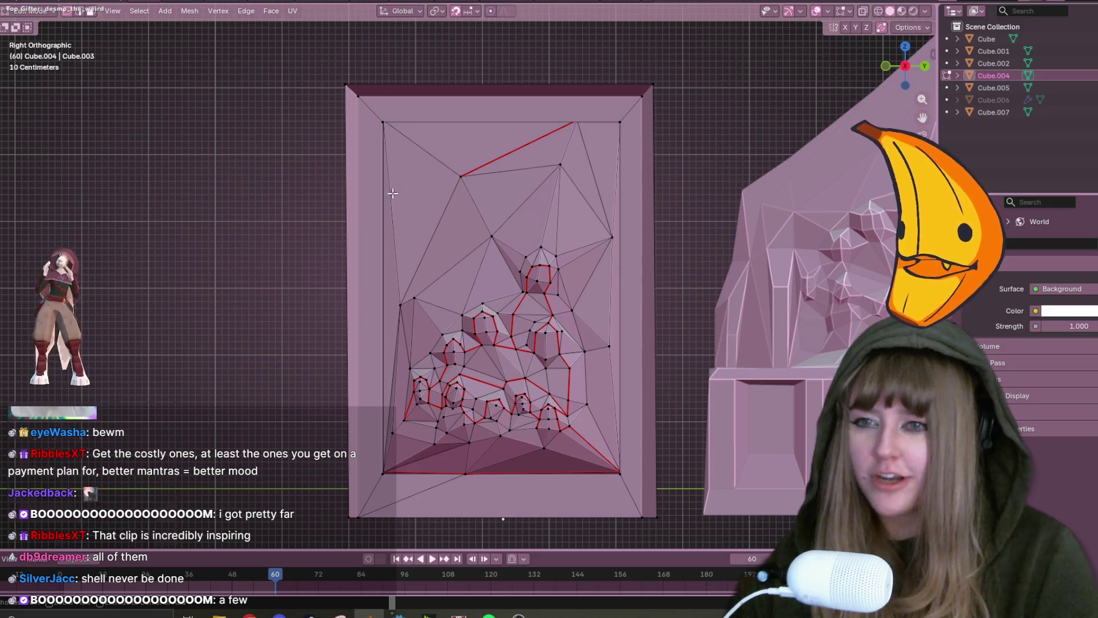
left_click(917, 27)
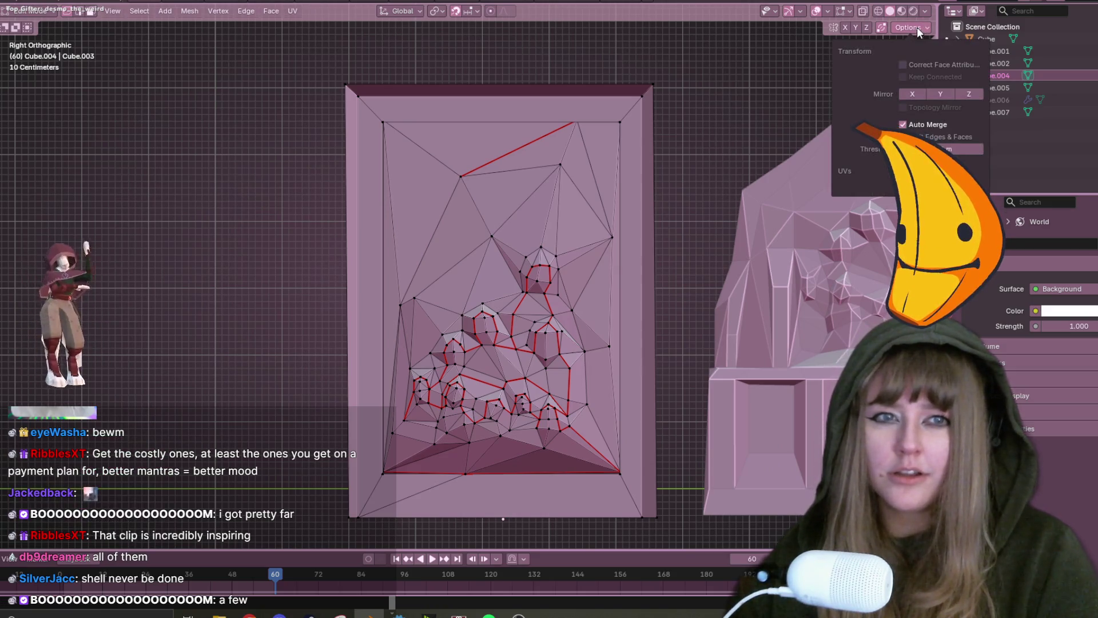
left_click(918, 28)
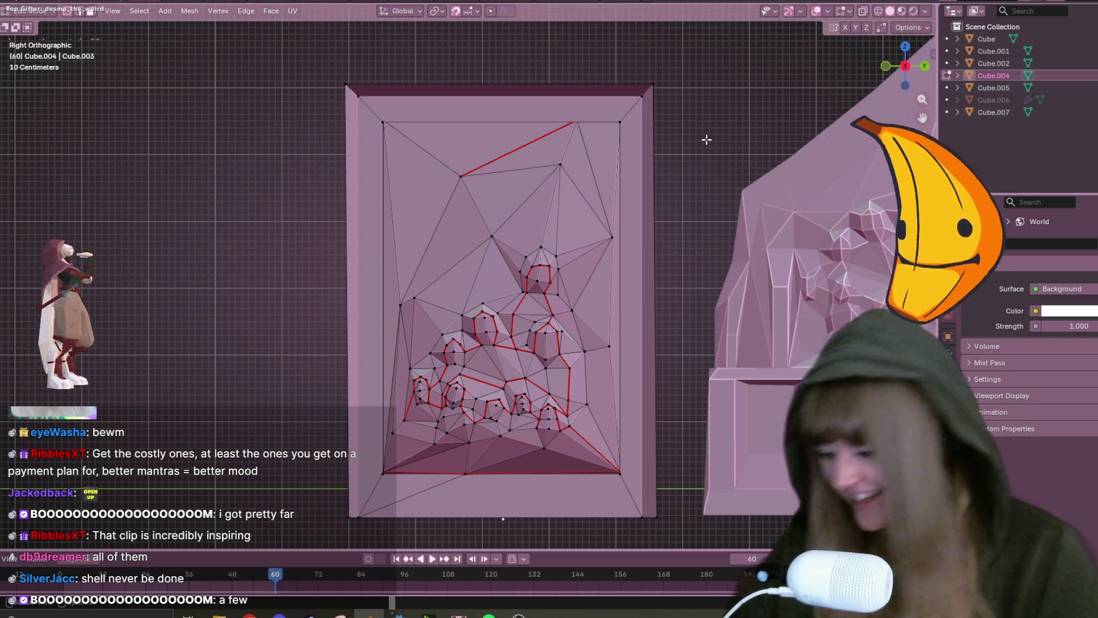
Add edge loops along the frame's left and right borders, sliding each outward.
key("ctrl+r")
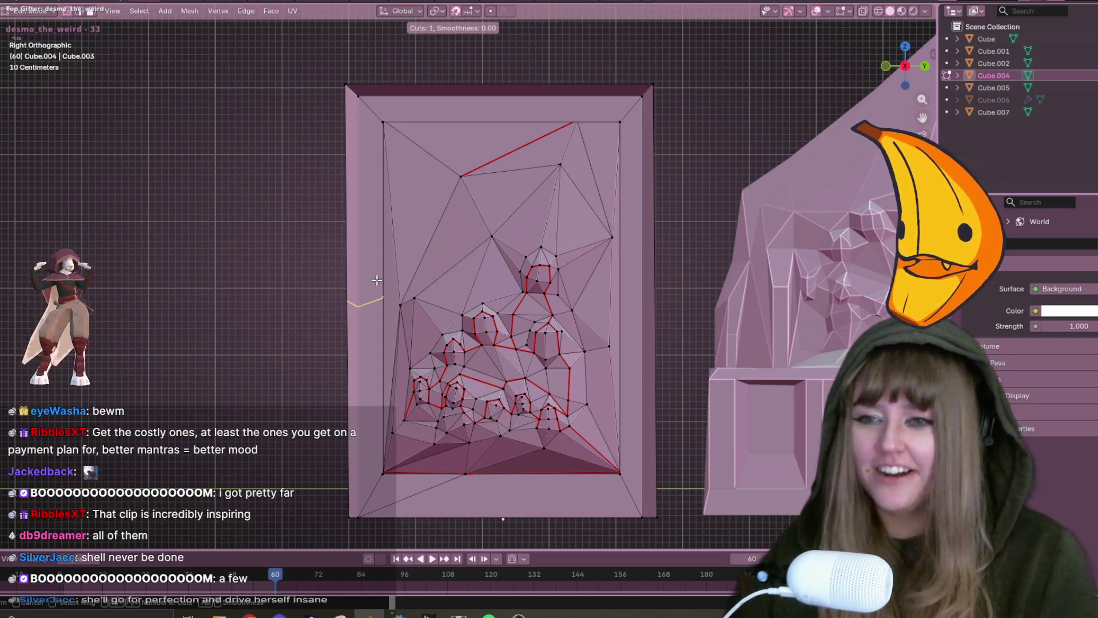
left_click(372, 137)
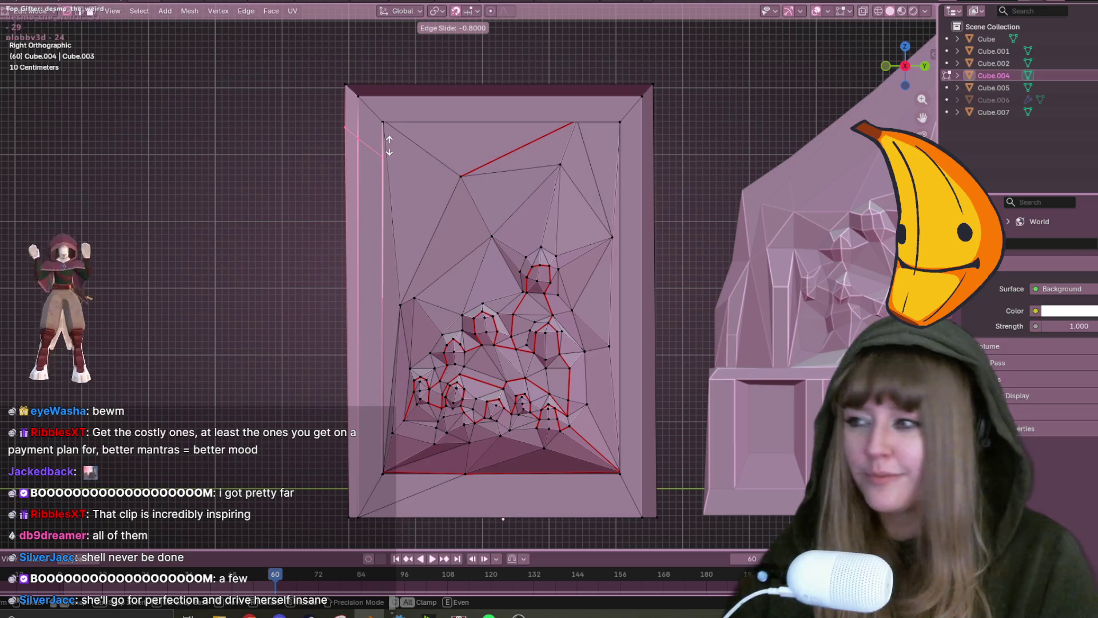
left_click(389, 146)
key("ctrl+r")
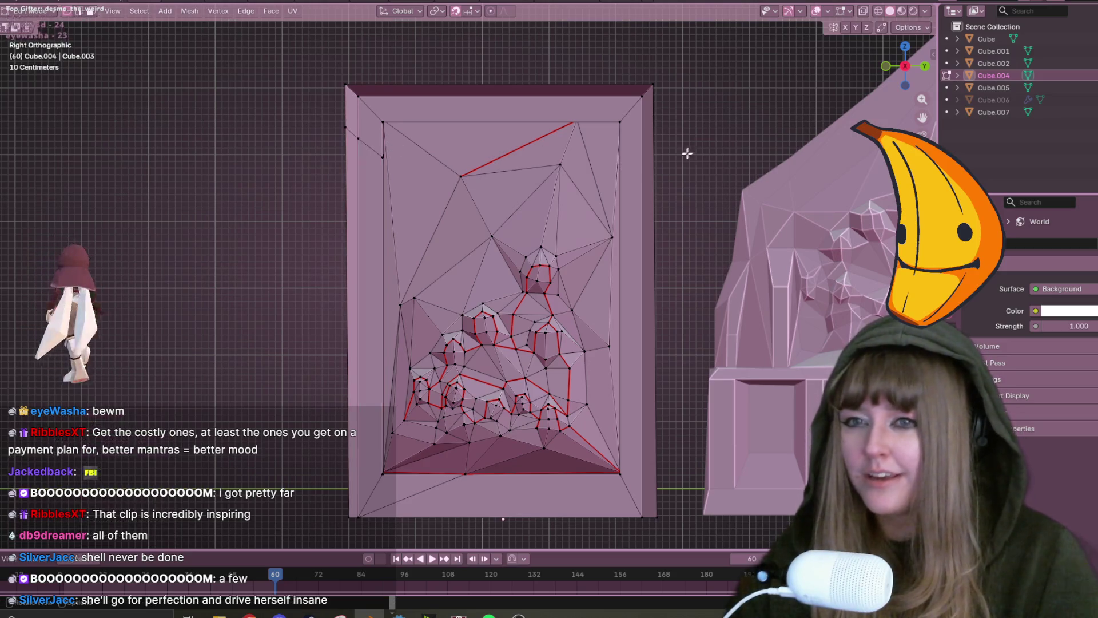
left_click(658, 266)
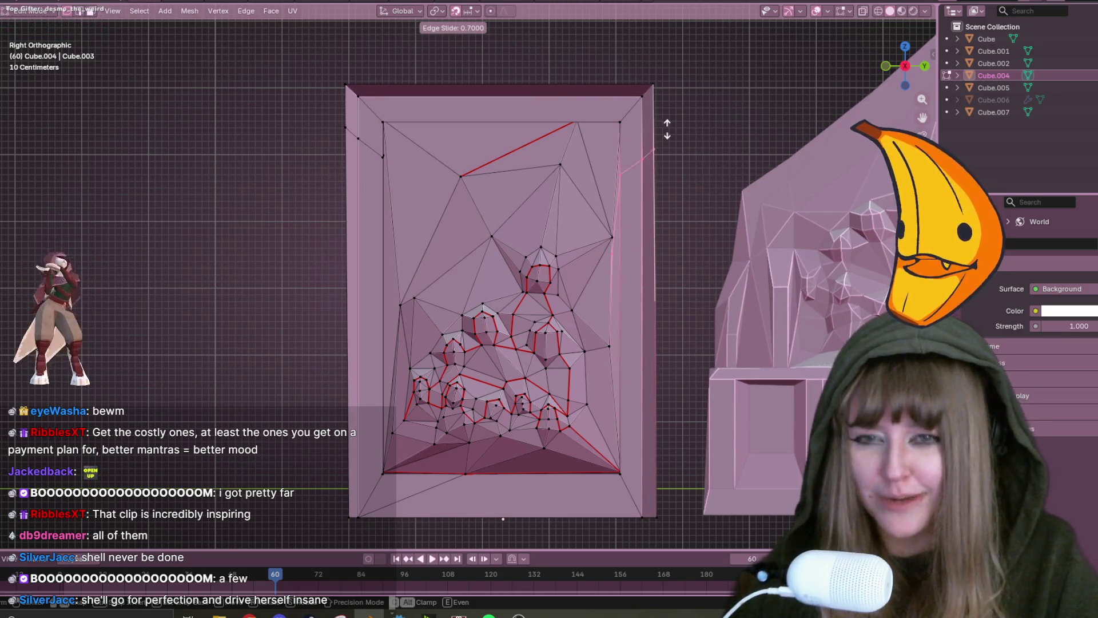
left_click(672, 92)
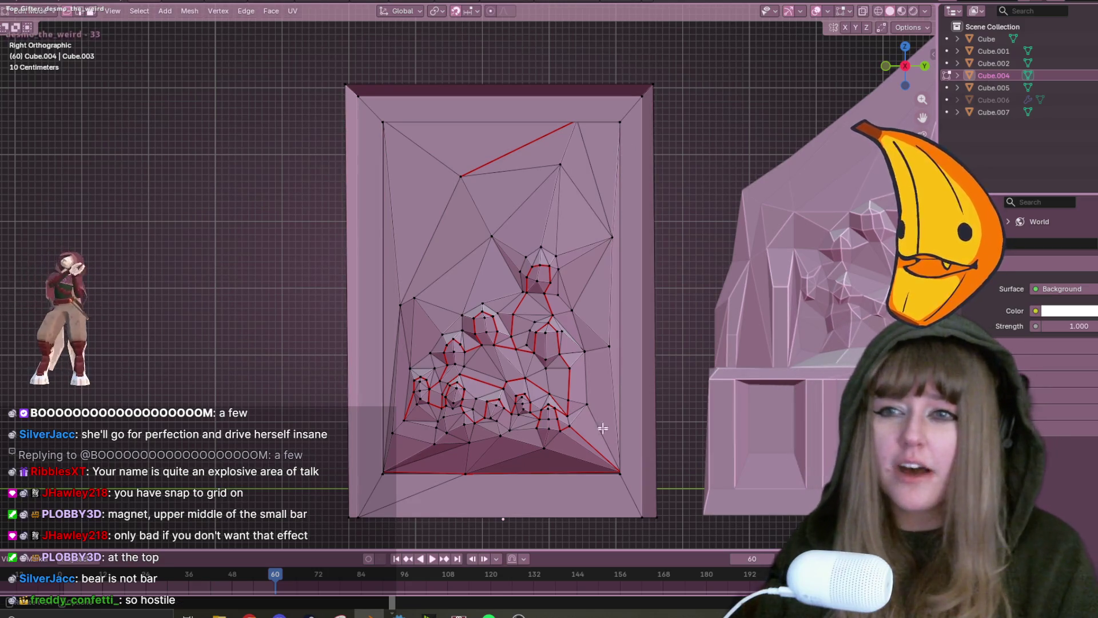
scroll(602, 436, "down", 6)
middle_click_drag(830, 263, 532, 239, "shift")
Return to Object Mode, deselect the frame, and zoom and pan onto the two statue models.
key("Tab")
scroll(430, 136, "down", 2)
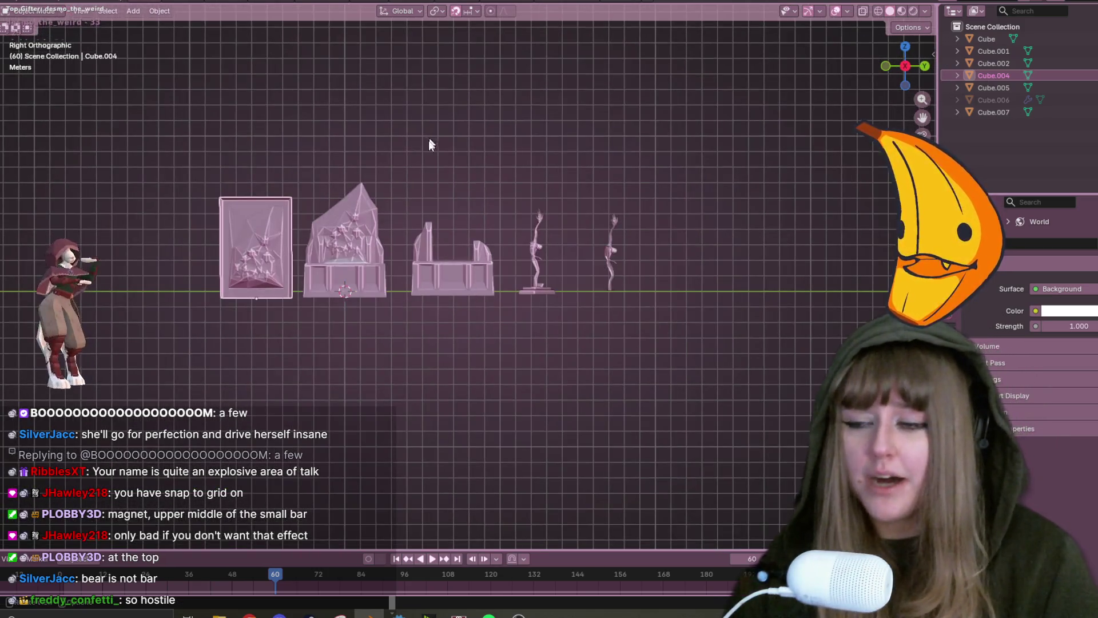
left_click(413, 140)
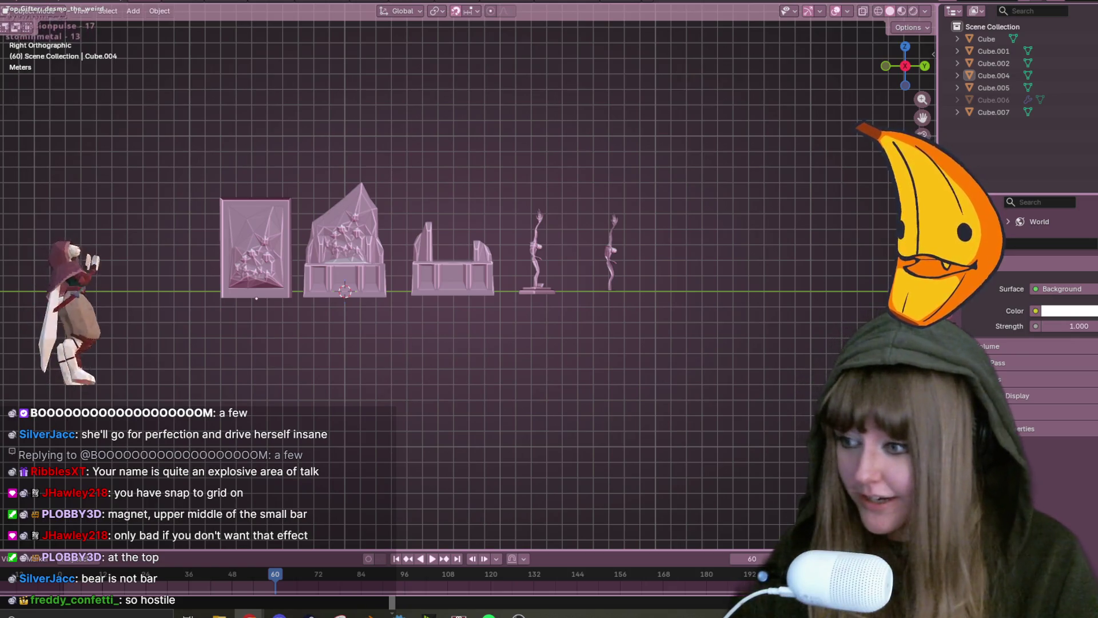
scroll(539, 341, "up", 3)
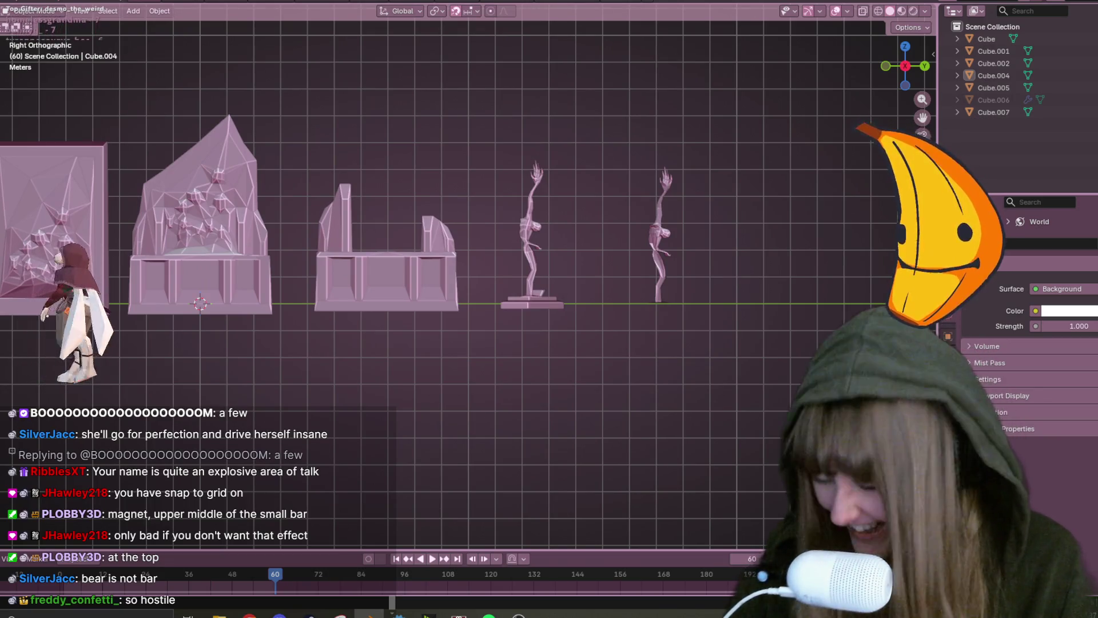
scroll(494, 245, "up", 1)
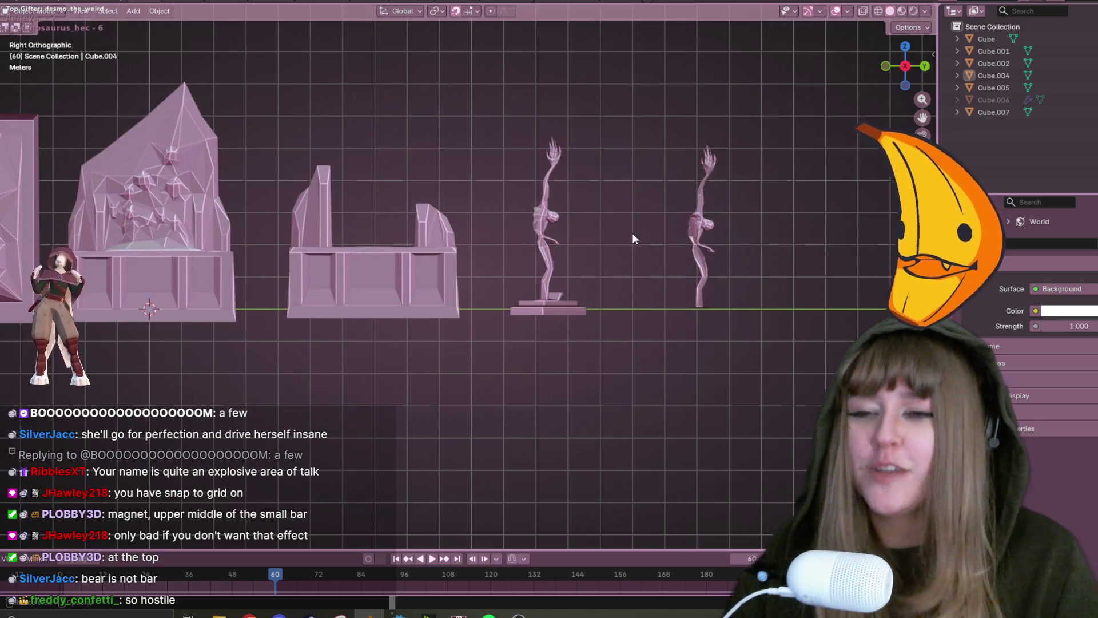
middle_click_drag(646, 335, 523, 364, "shift")
scroll(486, 306, "up", 5)
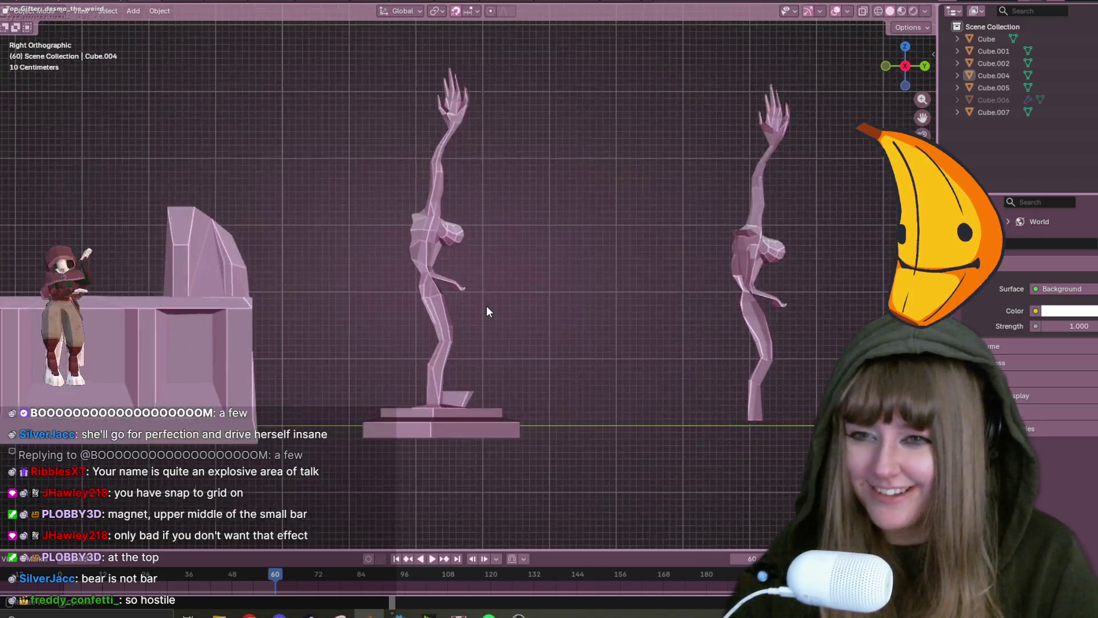
mouse_move(774, 205)
middle_mouse_down("shift")
mouse_move(685, 182)
mouse_move(355, 183)
middle_mouse_up("shift")
scroll(336, 170, "down", 3)
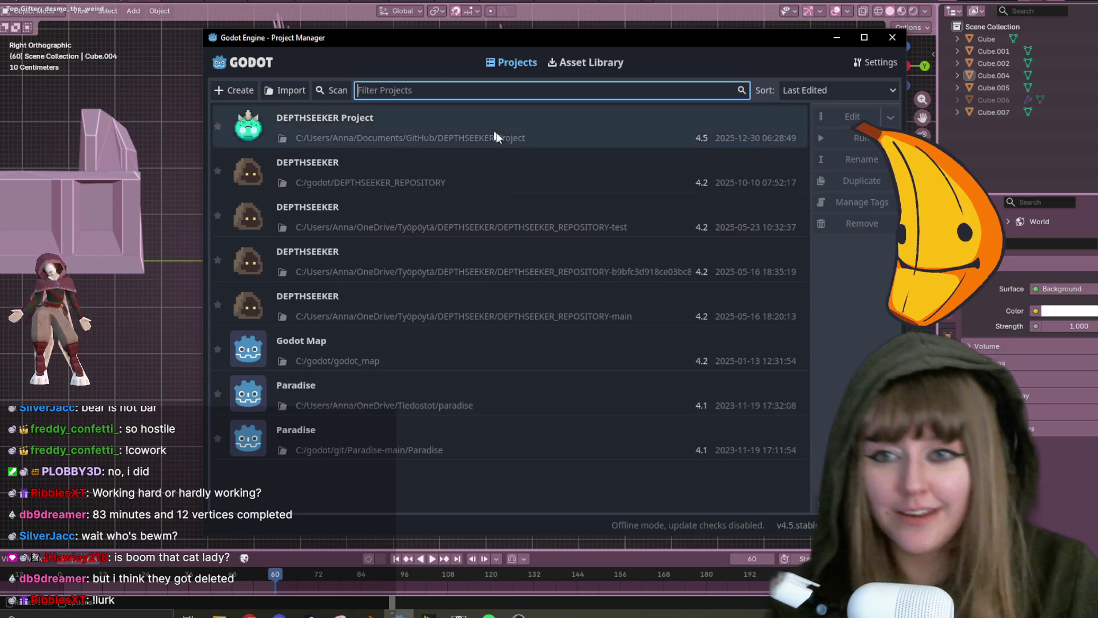
Run the DEPTHSEEKER Project game, play briefly, quit it, and cancel Blender's close prompt.
left_click(545, 125)
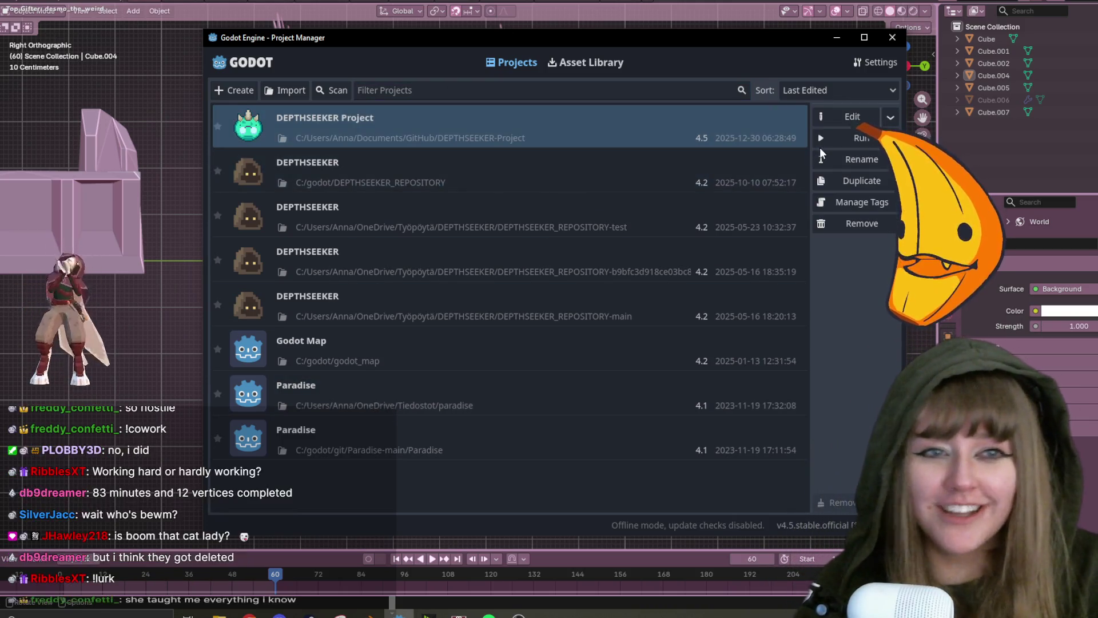
left_click(840, 139)
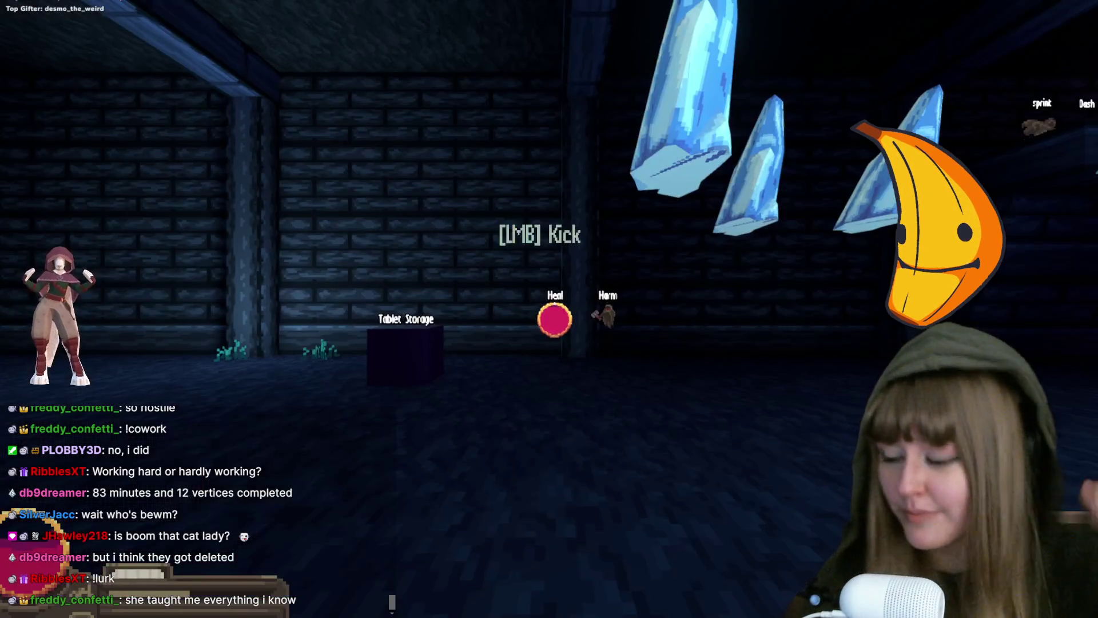
left_click(554, 303)
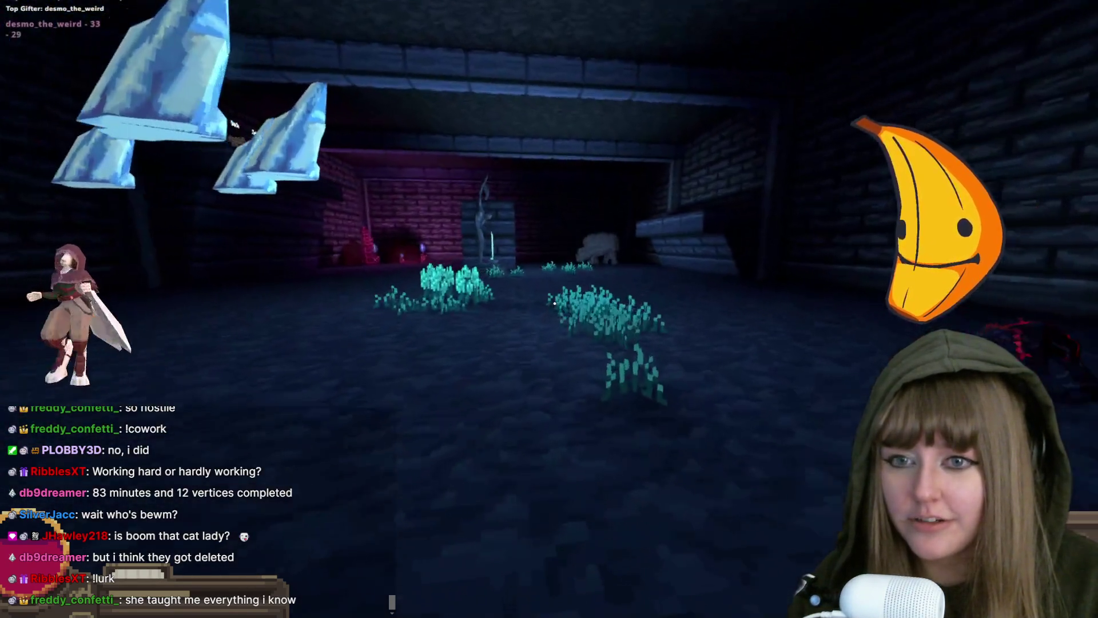
key("Escape")
left_click(552, 349)
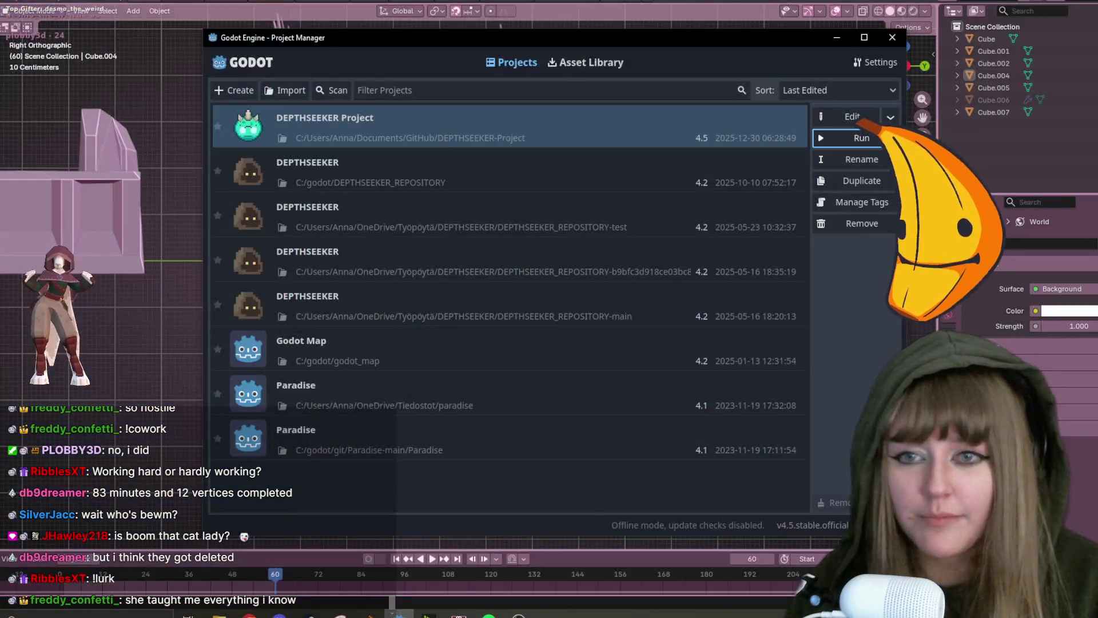
left_click(640, 314)
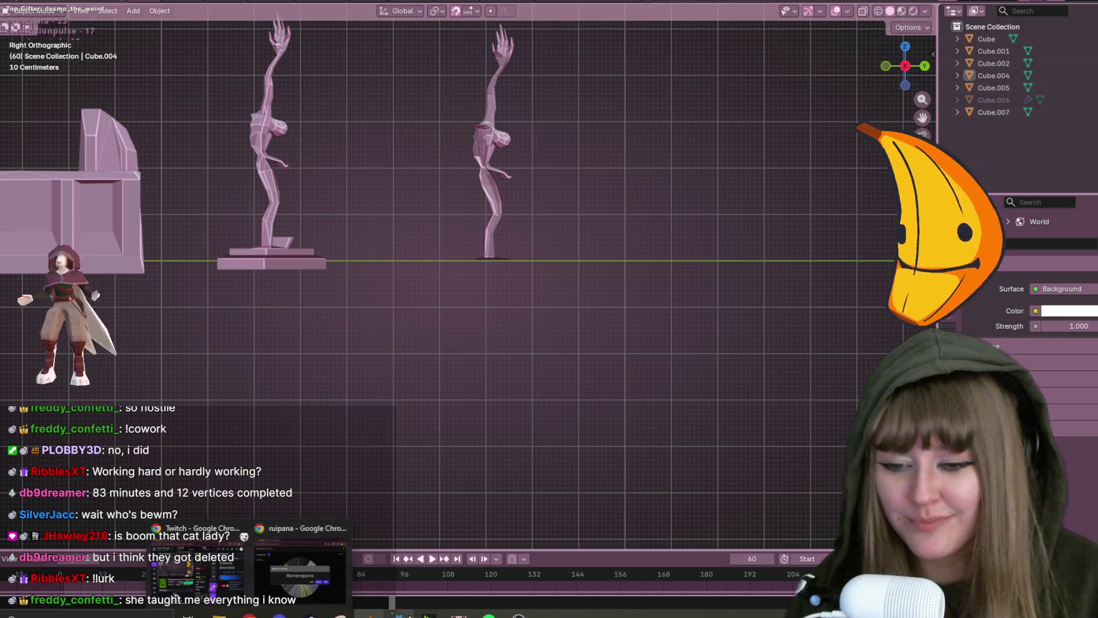
Orbit into perspective, select the right-hand statue, view it from above, then deselect it.
mouse_move(400, 615)
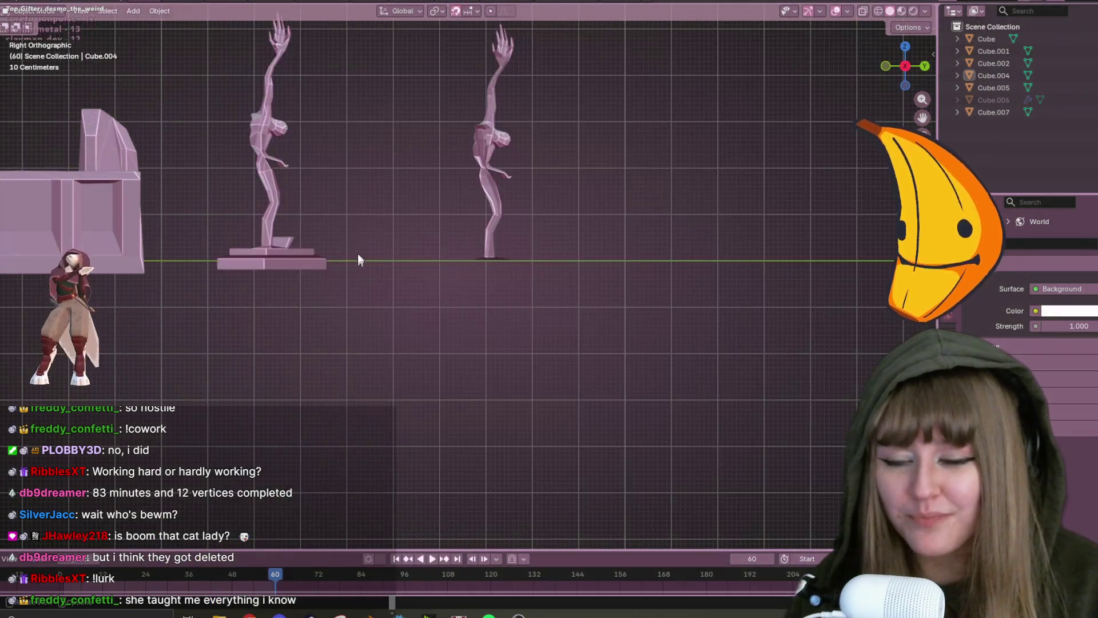
scroll(276, 207, "up", 1)
mouse_move(683, 183)
middle_mouse_down()
mouse_move(736, 263)
mouse_move(705, 368)
mouse_move(575, 285)
mouse_move(403, 327)
mouse_move(755, 245)
mouse_move(355, 248)
middle_mouse_up()
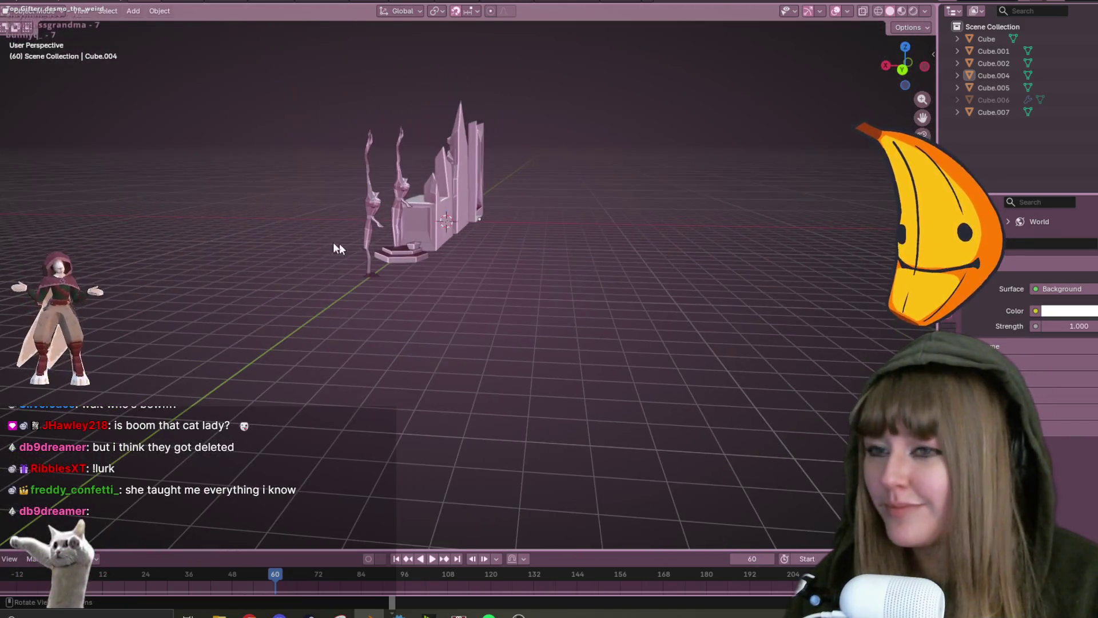
left_click(372, 193)
mouse_move(372, 193)
middle_mouse_down()
mouse_move(411, 224)
mouse_move(448, 281)
mouse_move(410, 275)
middle_mouse_up()
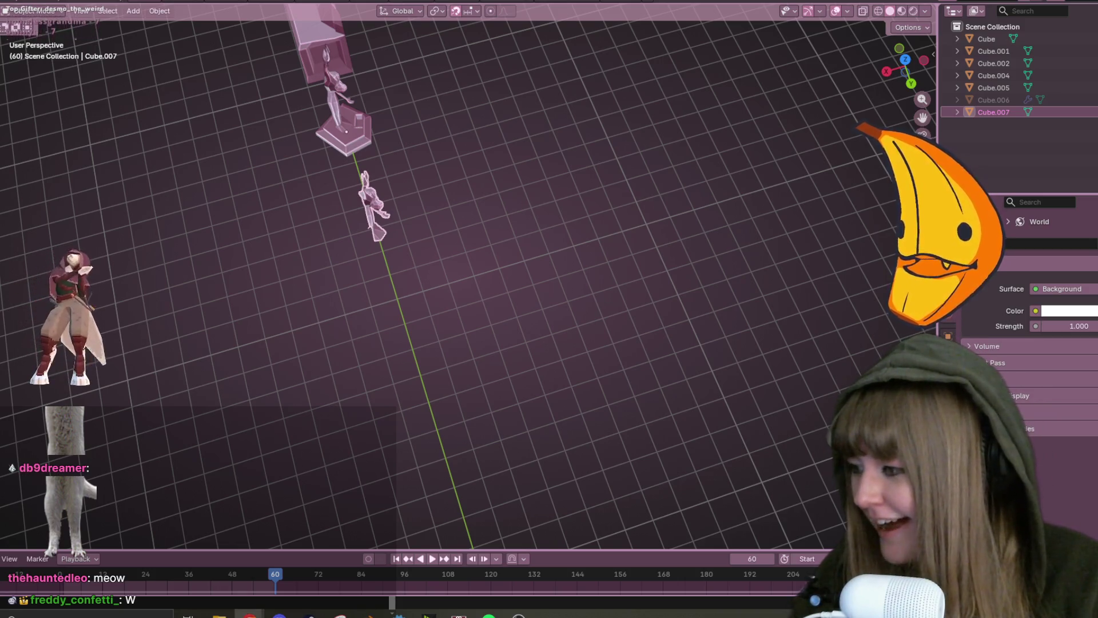
mouse_move(653, 301)
middle_mouse_down()
mouse_move(481, 105)
mouse_move(528, 137)
middle_mouse_up()
left_click(528, 136)
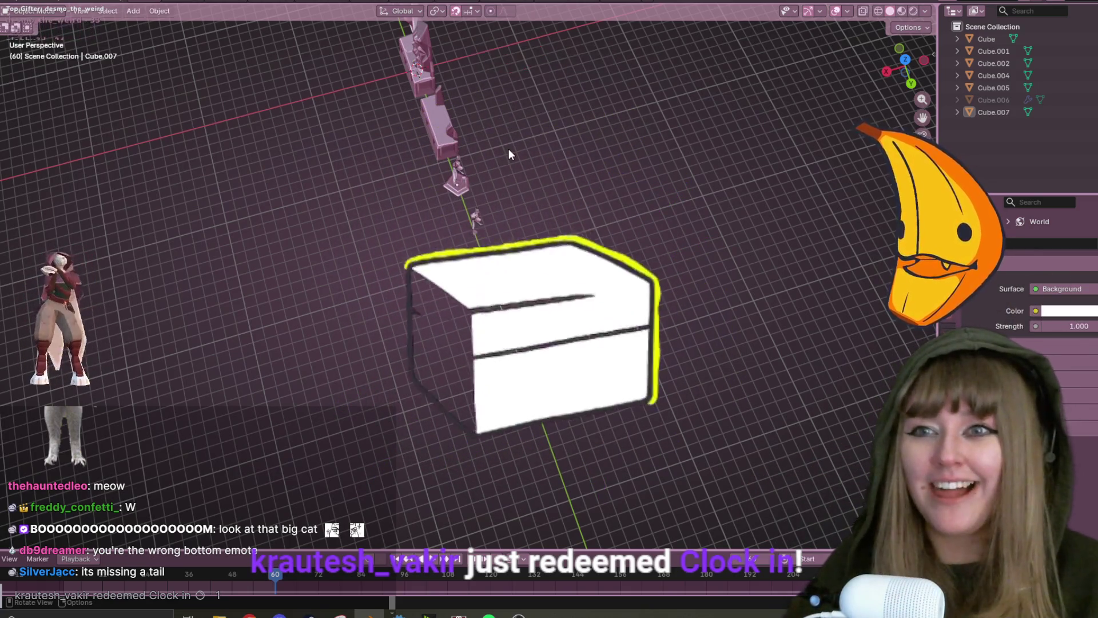
Select Cube.005, orbit back to a front overview of all models, then switch to Pinterest.
middle_click_drag(509, 154, 434, 172)
left_click(434, 172, "shift")
mouse_move(320, 137)
middle_mouse_down()
mouse_move(240, 120)
mouse_move(576, 181)
mouse_move(387, 277)
mouse_move(709, 352)
mouse_move(570, 242)
mouse_move(509, 224)
mouse_move(420, 310)
mouse_move(570, 392)
mouse_move(595, 424)
mouse_move(577, 394)
middle_mouse_up()
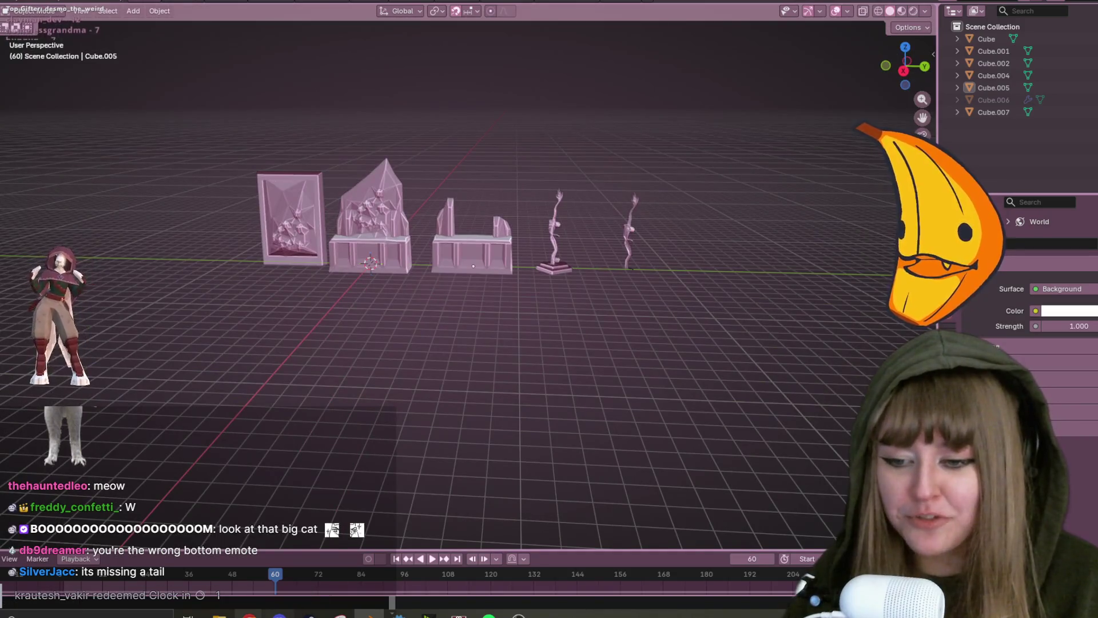
mouse_move(249, 607)
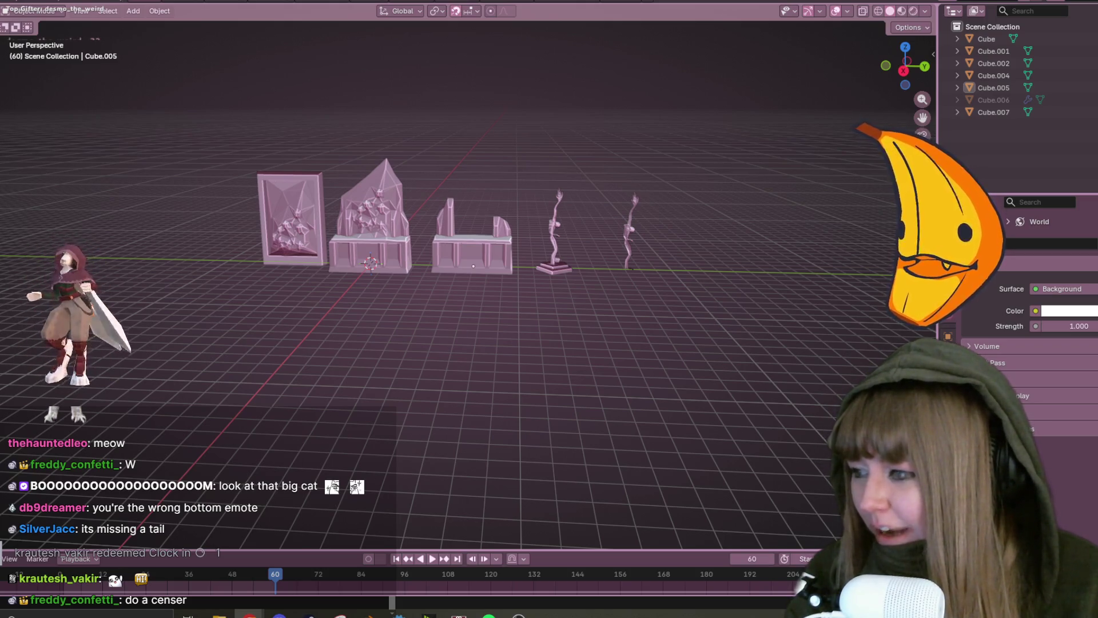
key("alt+Tab")
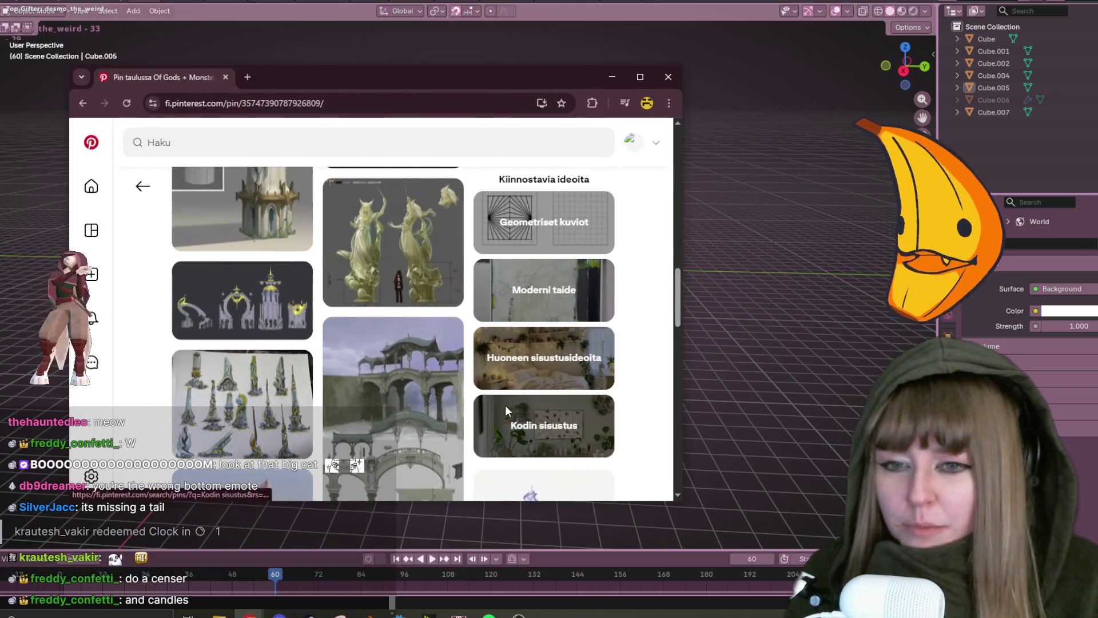
Scroll the Pinterest grid and open the ornate brazier sketch pin.
scroll(332, 367, "down", 3)
scroll(332, 367, "down", 5)
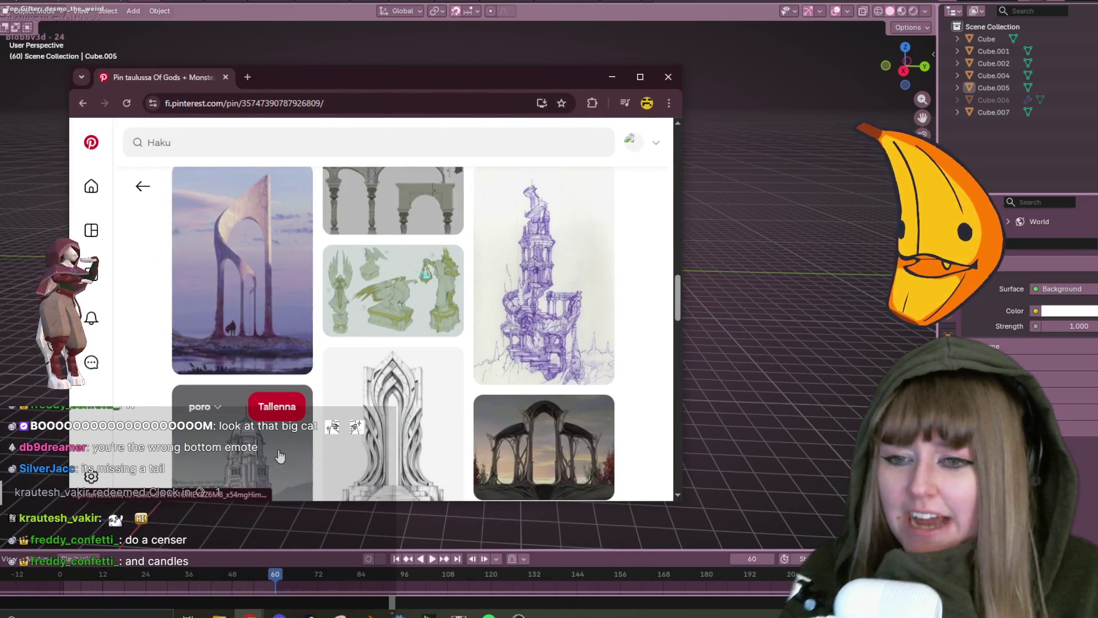
scroll(297, 444, "down", 10)
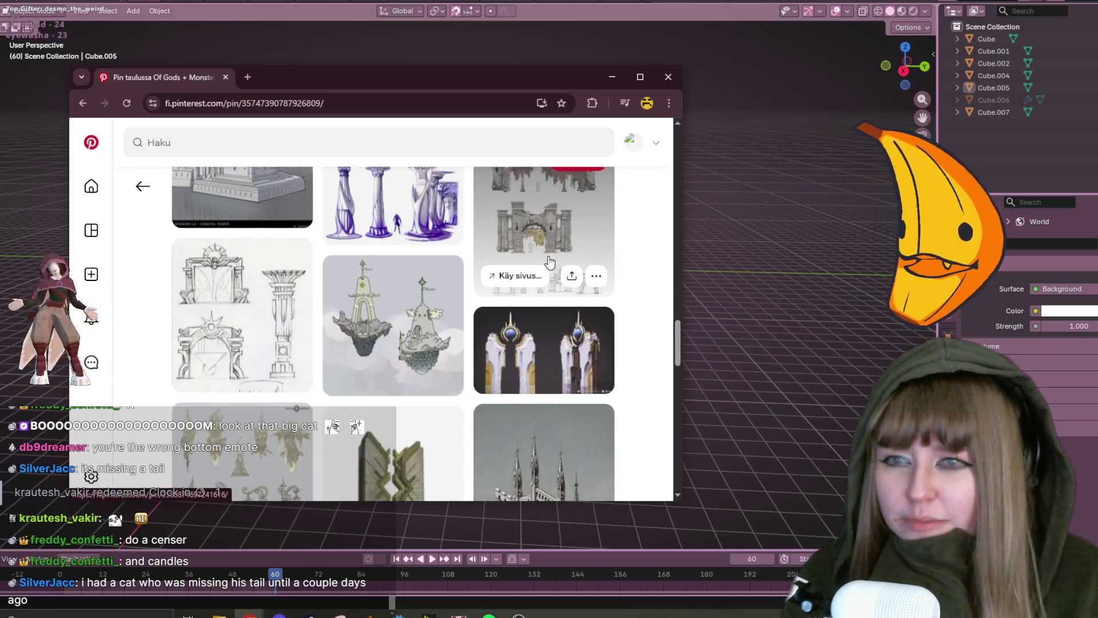
scroll(547, 263, "down", 4)
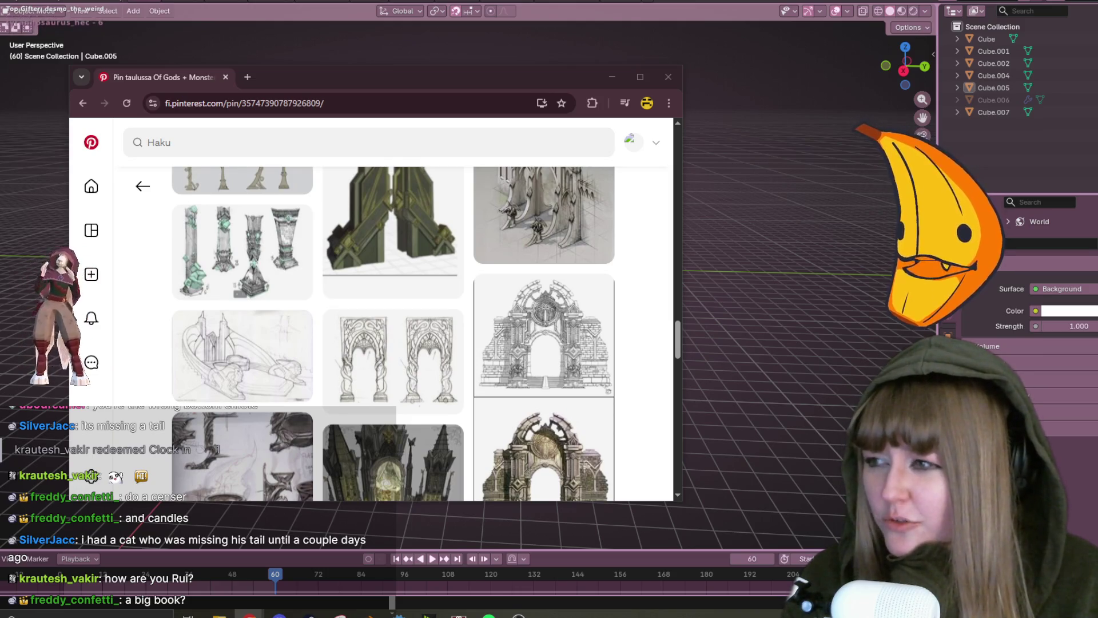
mouse_move(264, 279)
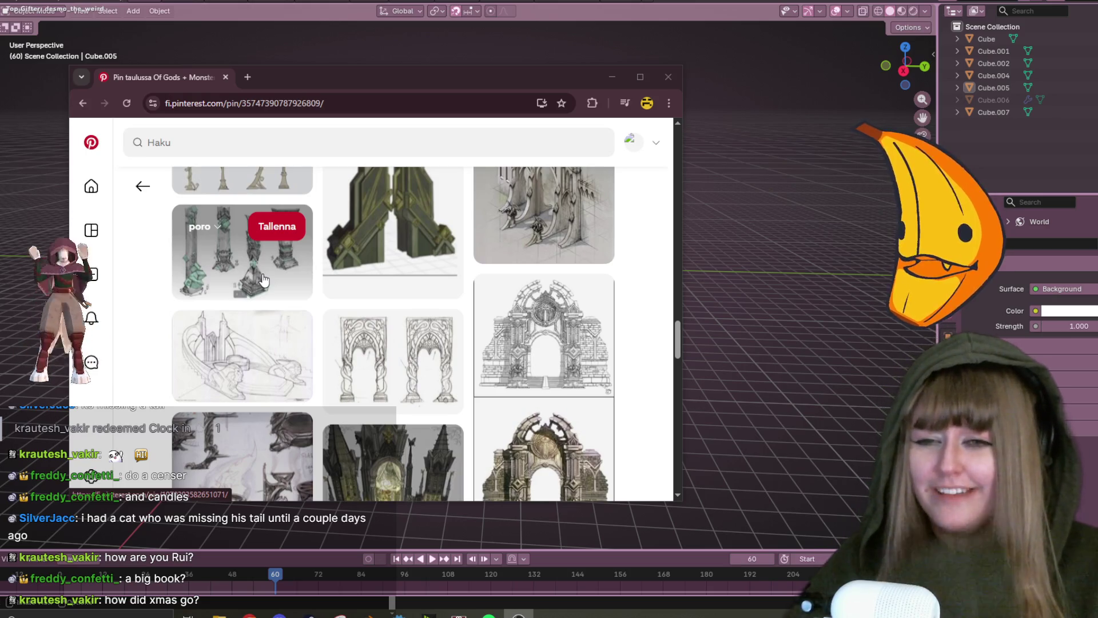
scroll(375, 351, "down", 3)
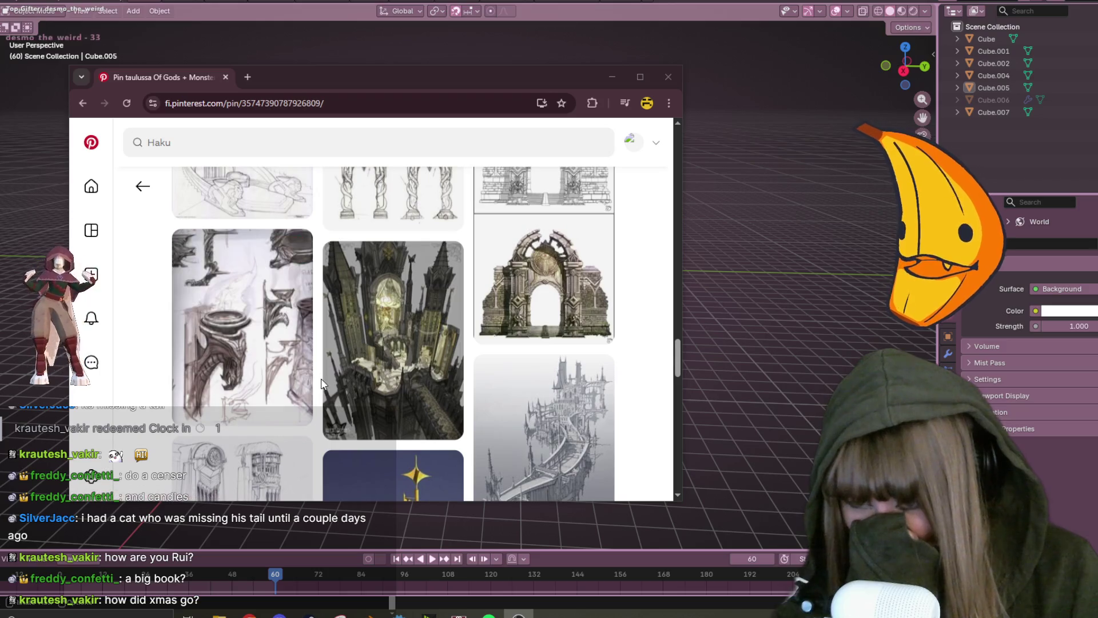
left_click(228, 342)
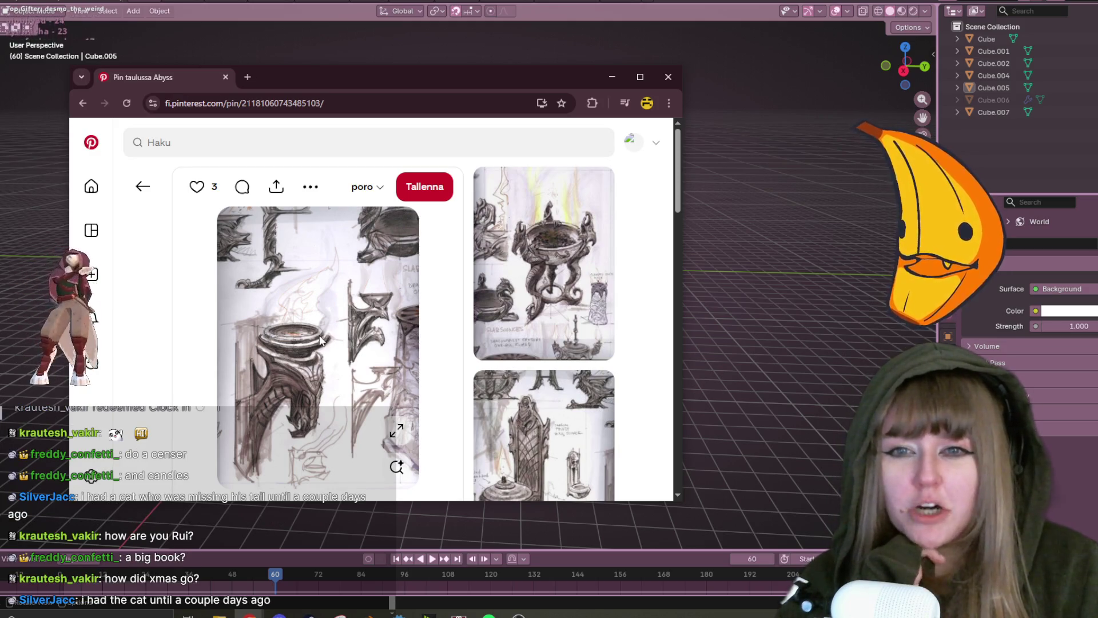
Scroll through the brazier pin page and its related sketch pins.
scroll(319, 340, "down", 1)
scroll(320, 341, "down", 1)
scroll(320, 340, "up", 1)
scroll(320, 341, "up", 1)
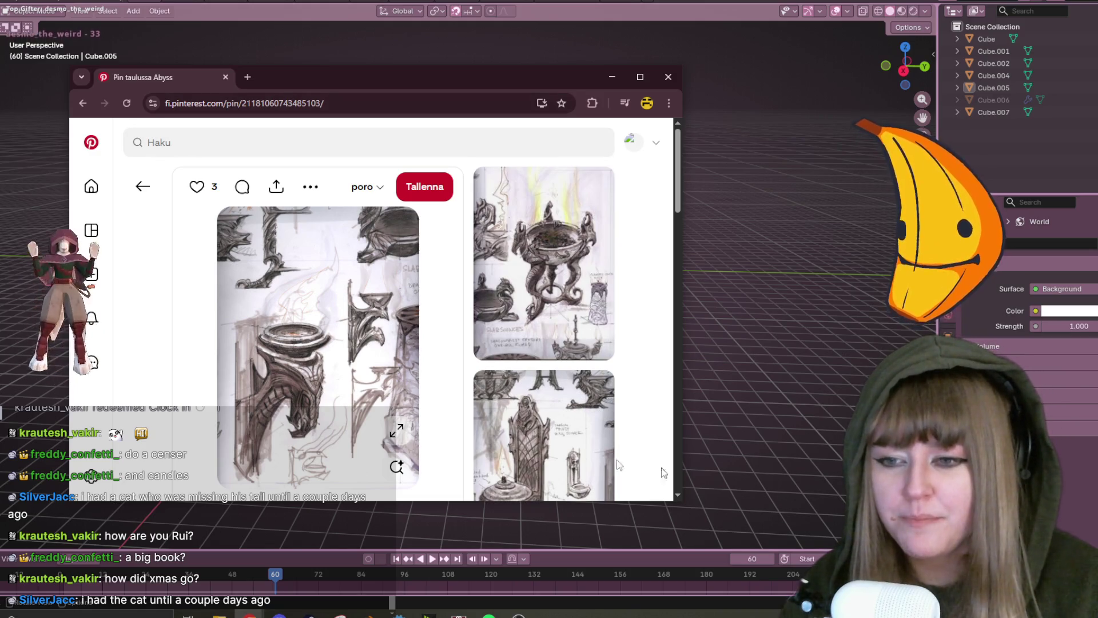
scroll(337, 368, "down", 1)
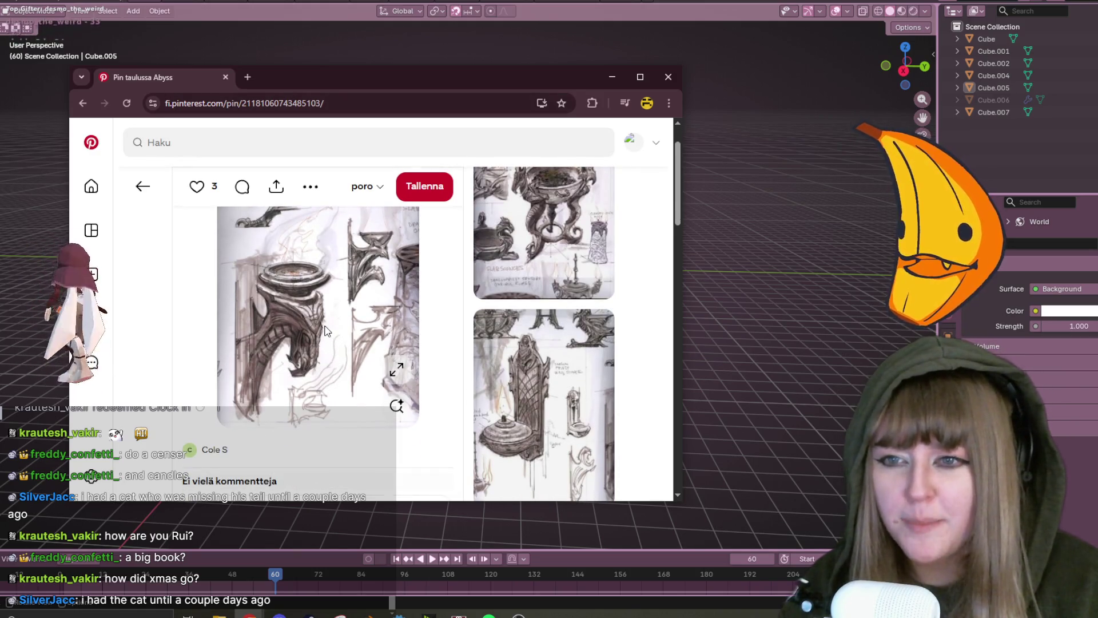
scroll(325, 330, "down", 1)
scroll(325, 331, "down", 3)
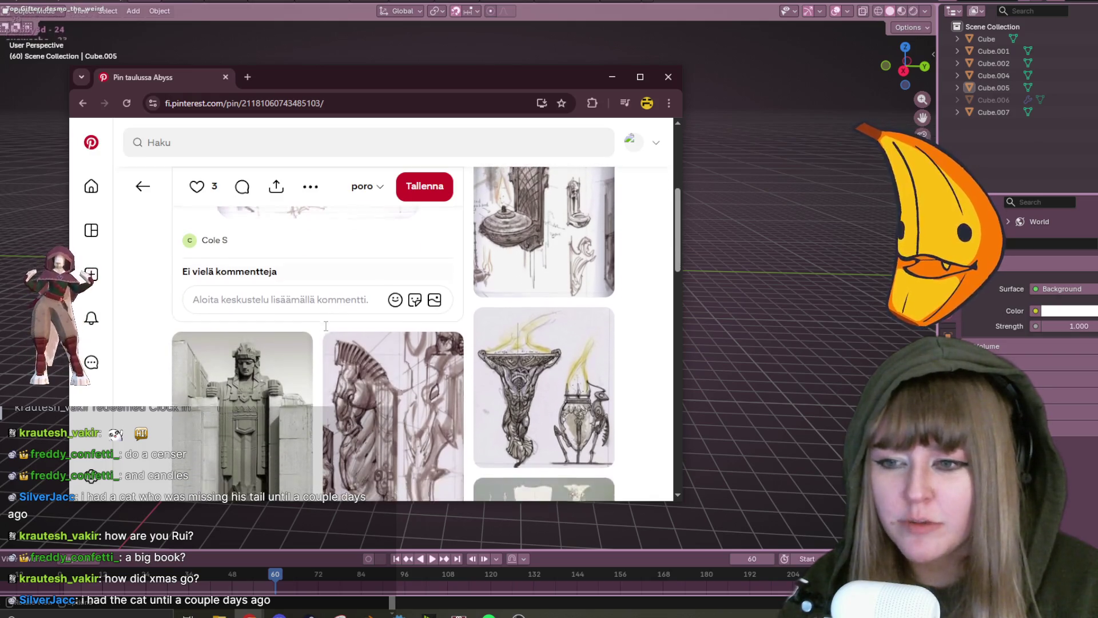
scroll(325, 331, "down", 1)
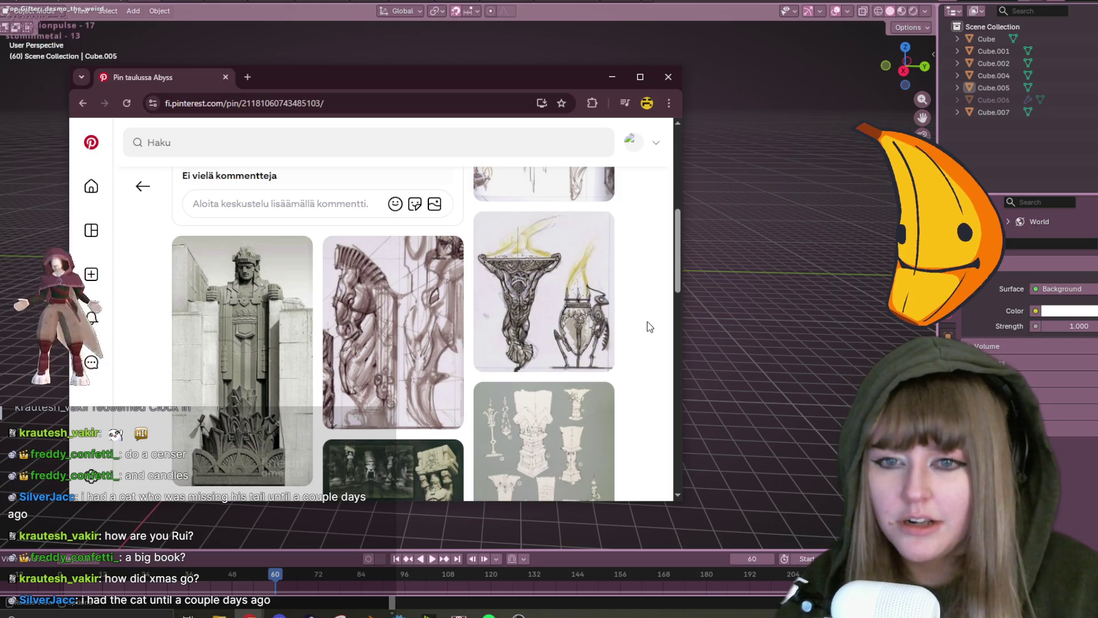
scroll(651, 325, "down", 2)
scroll(650, 325, "up", 6)
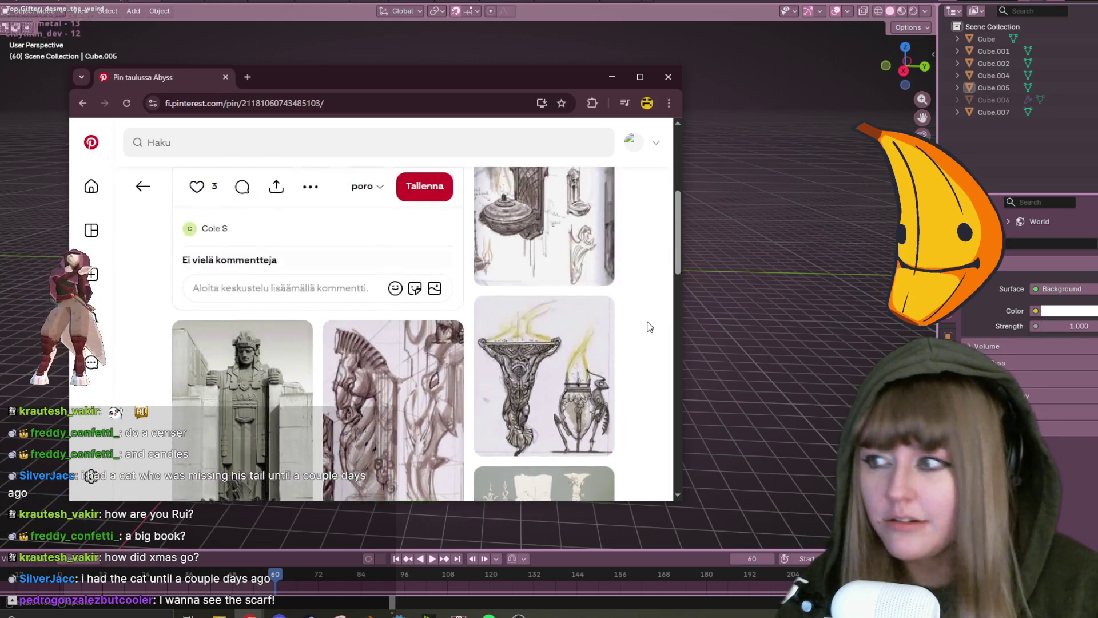
mouse_move(613, 321)
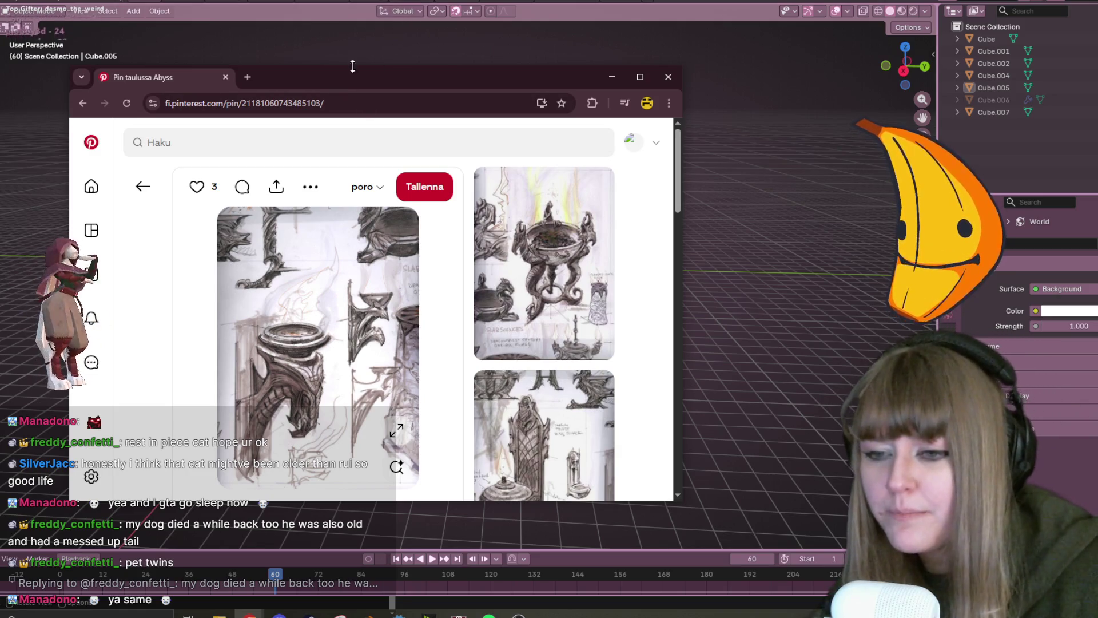
mouse_move(494, 306)
scroll(492, 299, "down", 2)
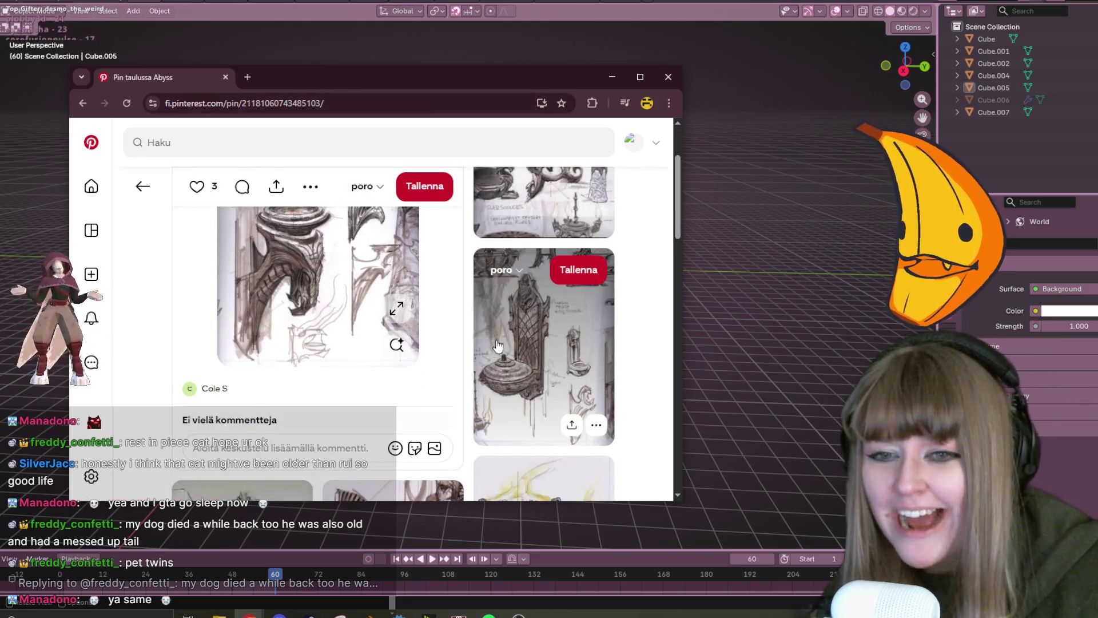
scroll(486, 335, "up", 2)
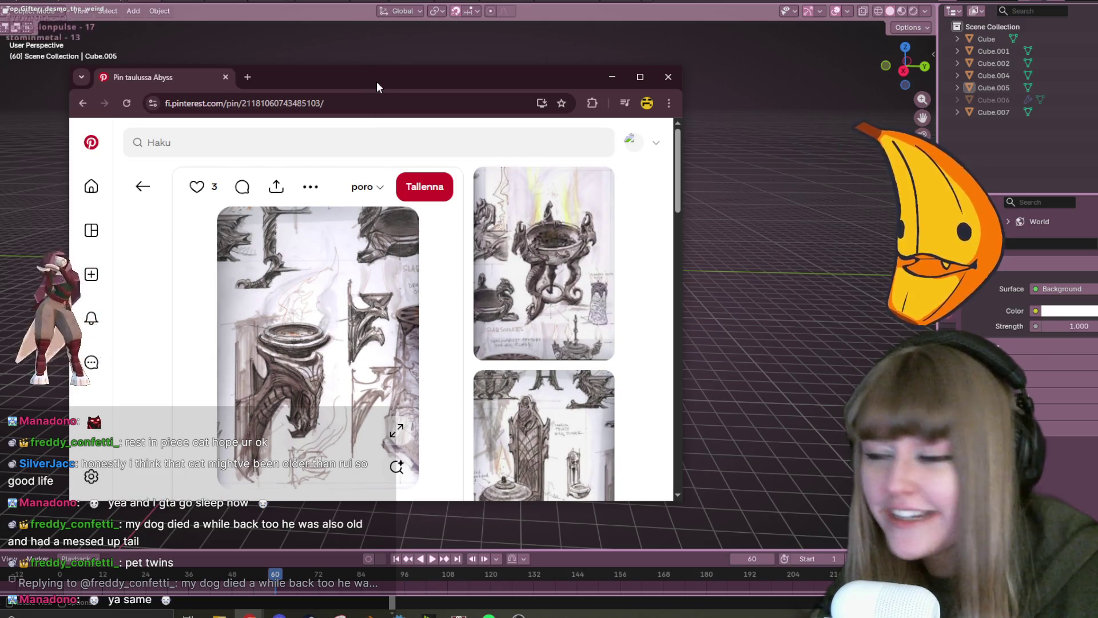
Set the Pinterest reference window aside and add a plane mesh from Right view.
left_click_drag(376, 86, 464, 220)
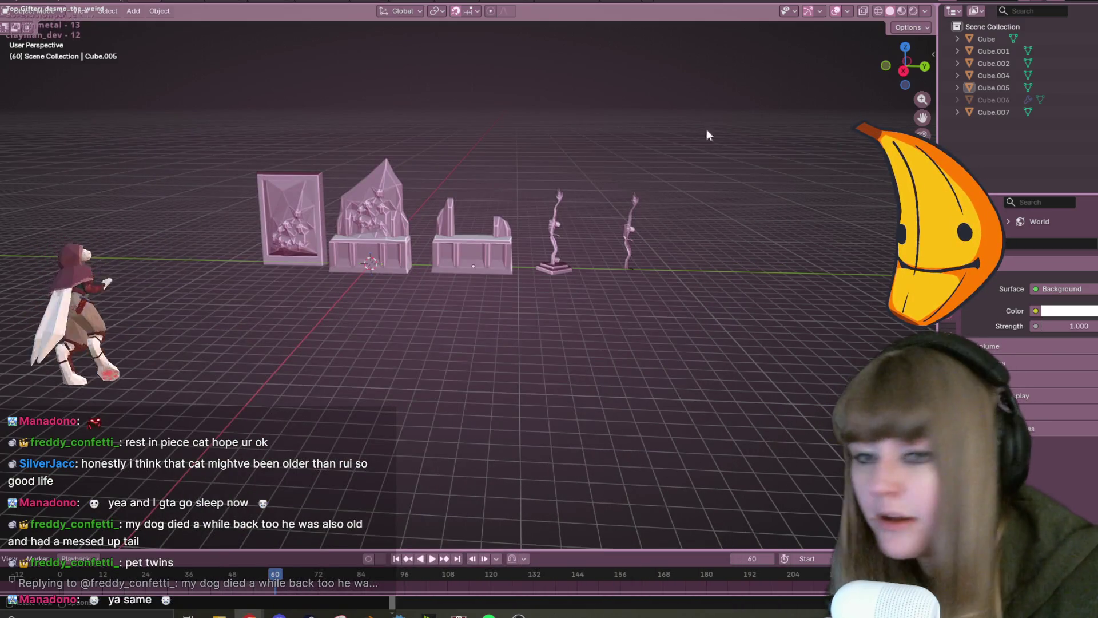
left_click(904, 70)
scroll(603, 215, "up", 7)
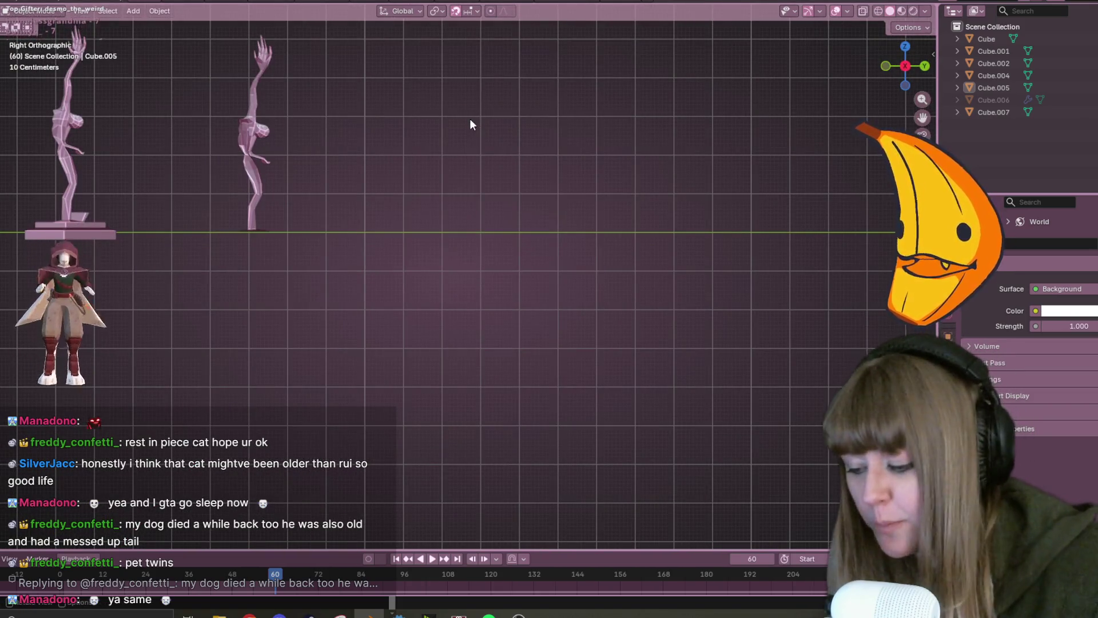
key("shift+a")
mouse_move(421, 125)
left_click(517, 127)
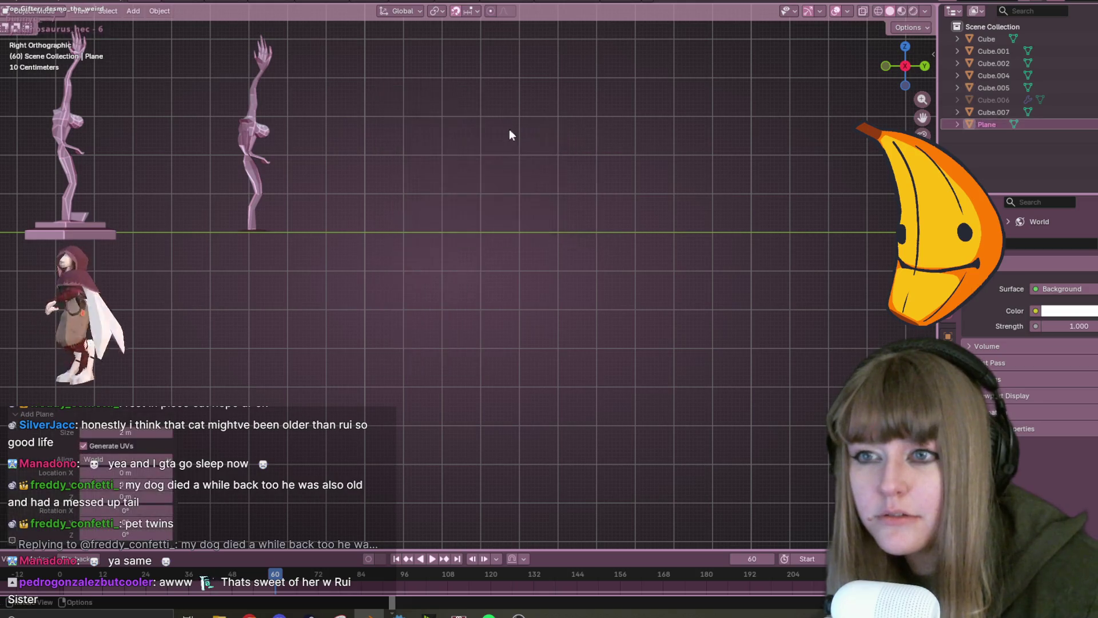
Move the new plane beside the sculpted models.
scroll(511, 129, "down", 6)
scroll(300, 323, "down", 2)
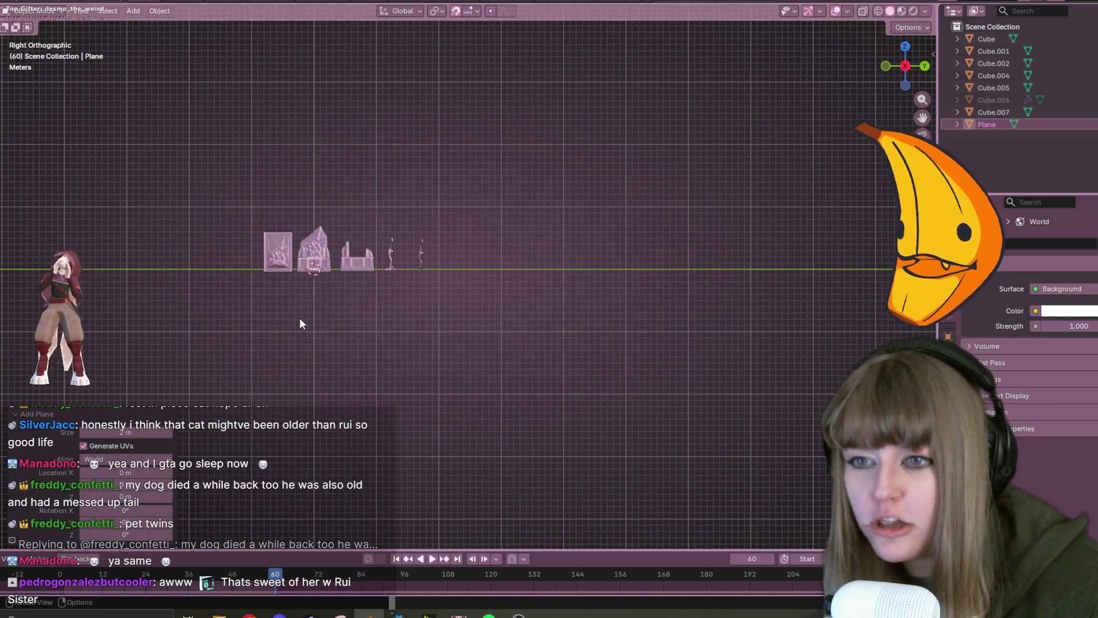
key("g")
left_click(519, 306)
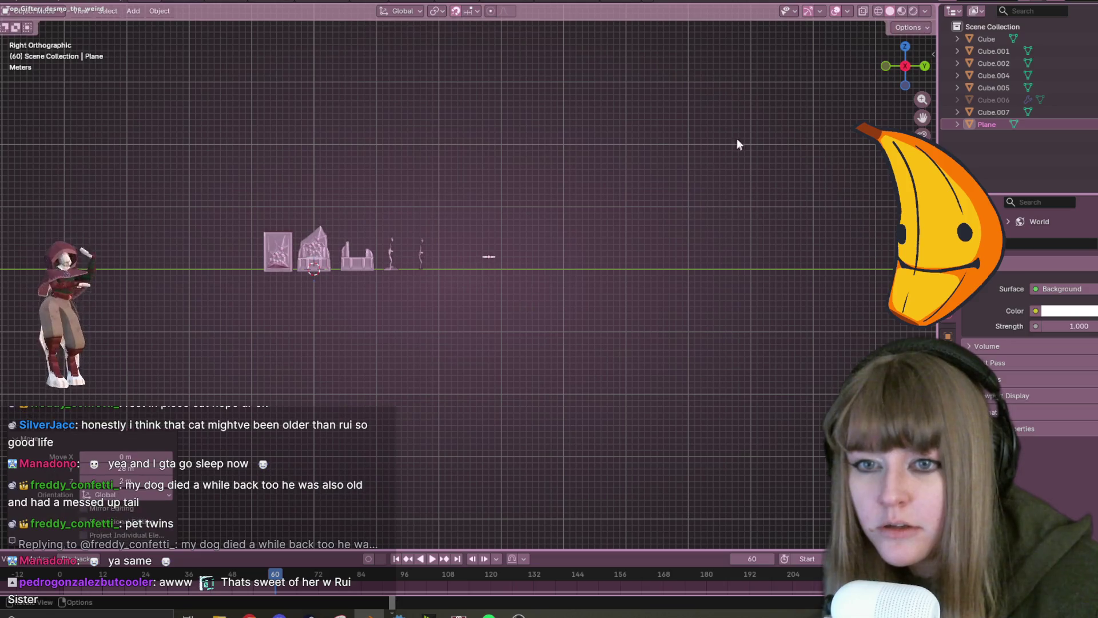
In Back view, frame the throne sculpture and lower the plane 2 m.
left_click(925, 66)
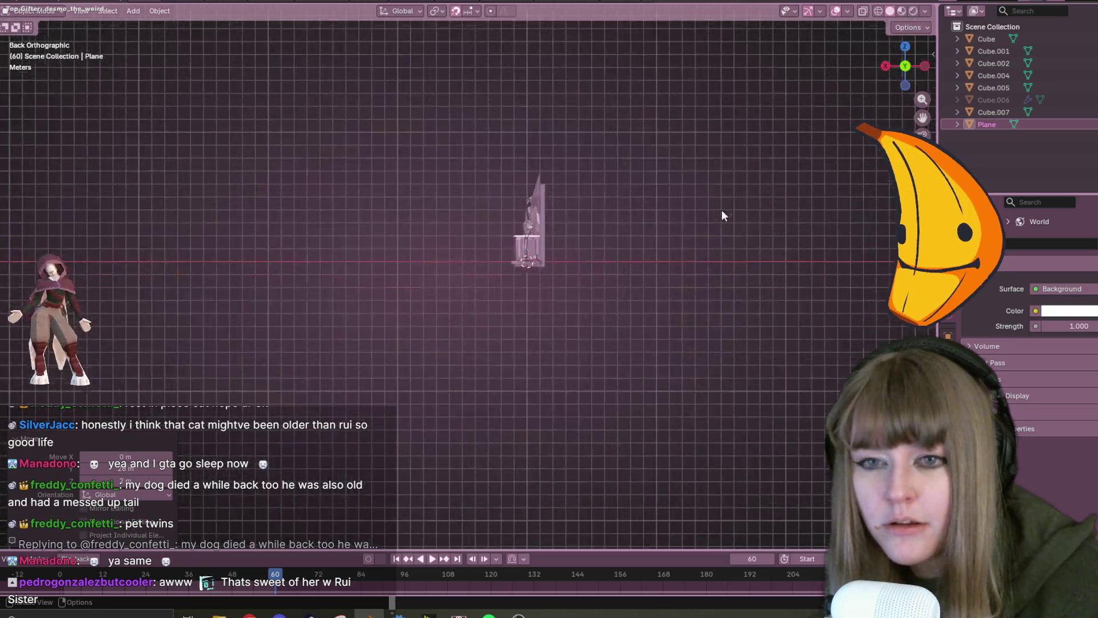
scroll(719, 208, "up", 5)
mouse_move(750, 201)
middle_mouse_down("shift")
mouse_move(417, 260)
mouse_move(260, 188)
middle_mouse_up("shift")
key("g")
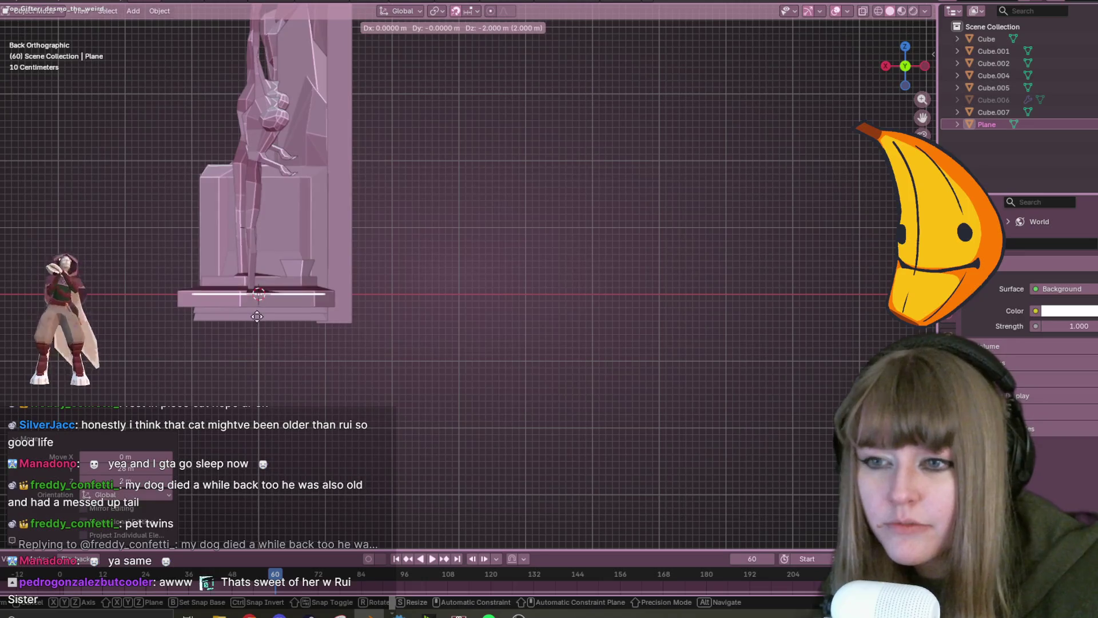
left_click(259, 316)
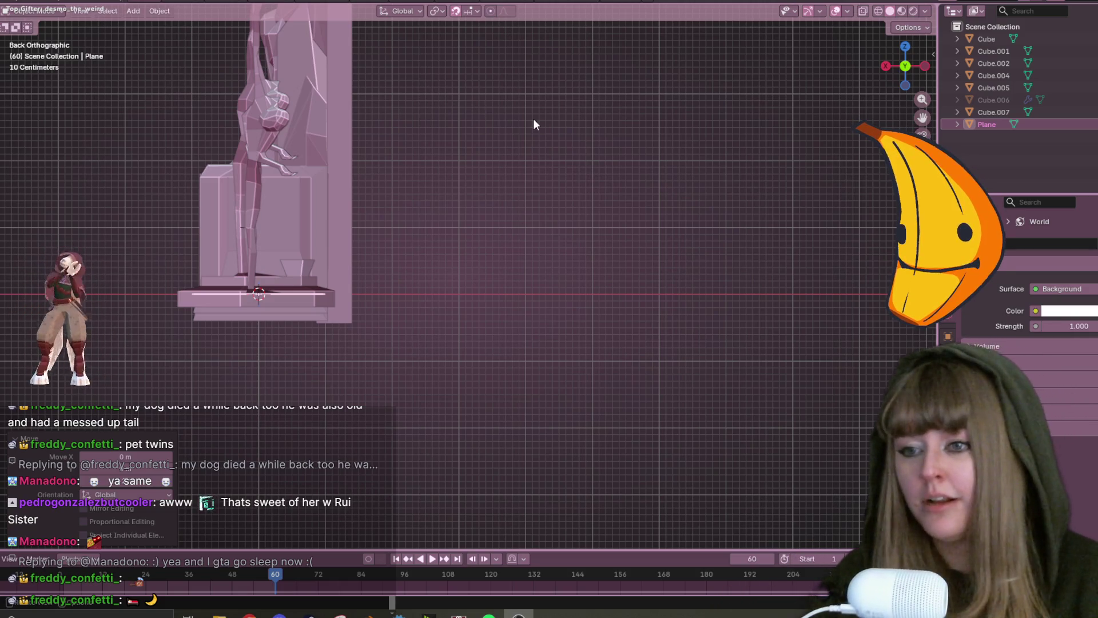
Rotate the plane 90° from the Left orthographic view.
key("ctrl+KP_3")
middle_click_drag(427, 180, 737, 415, "shift")
scroll(737, 414, "up", 2)
type("r")
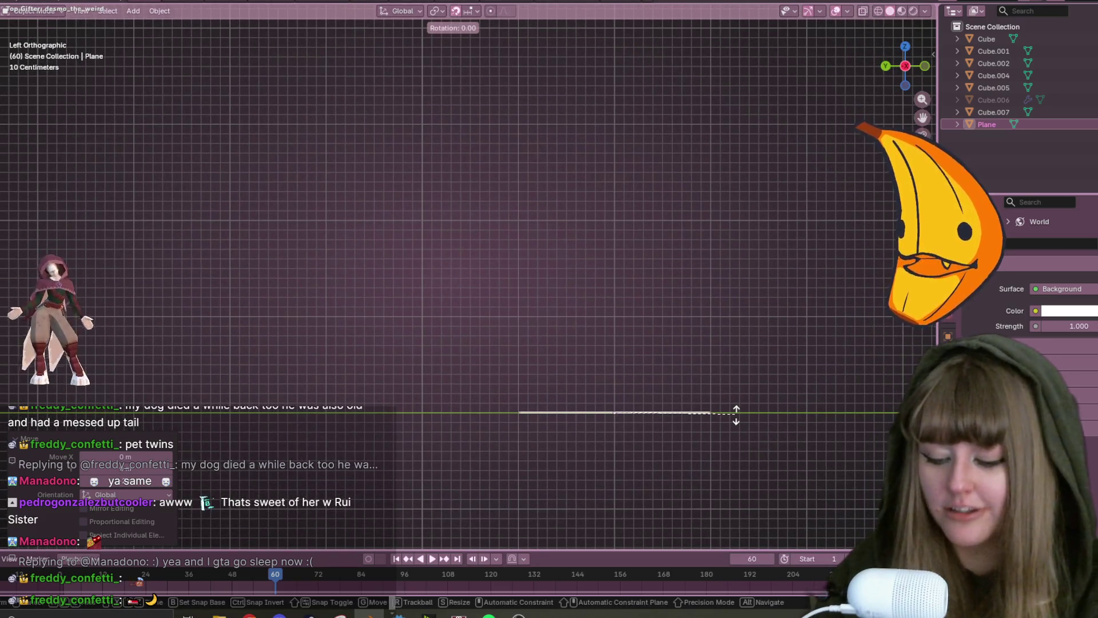
type("90")
key("Return")
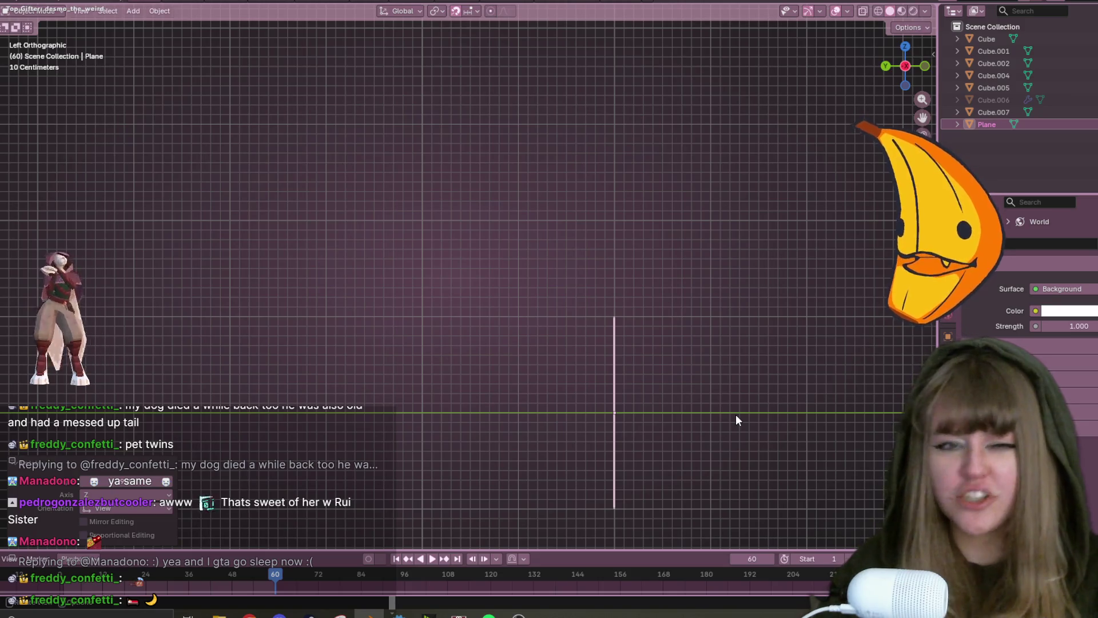
Rotate the plane another 90° from Top view so it stands vertical.
left_click(906, 47)
middle_click_drag(712, 301, 496, 183, "shift")
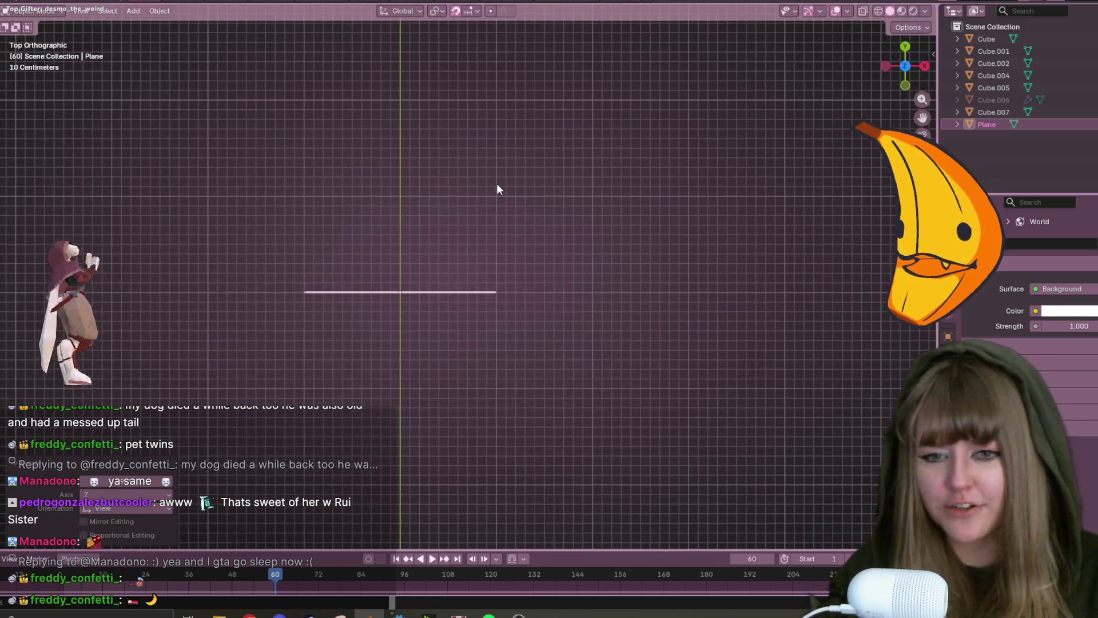
type("r90")
key("Return")
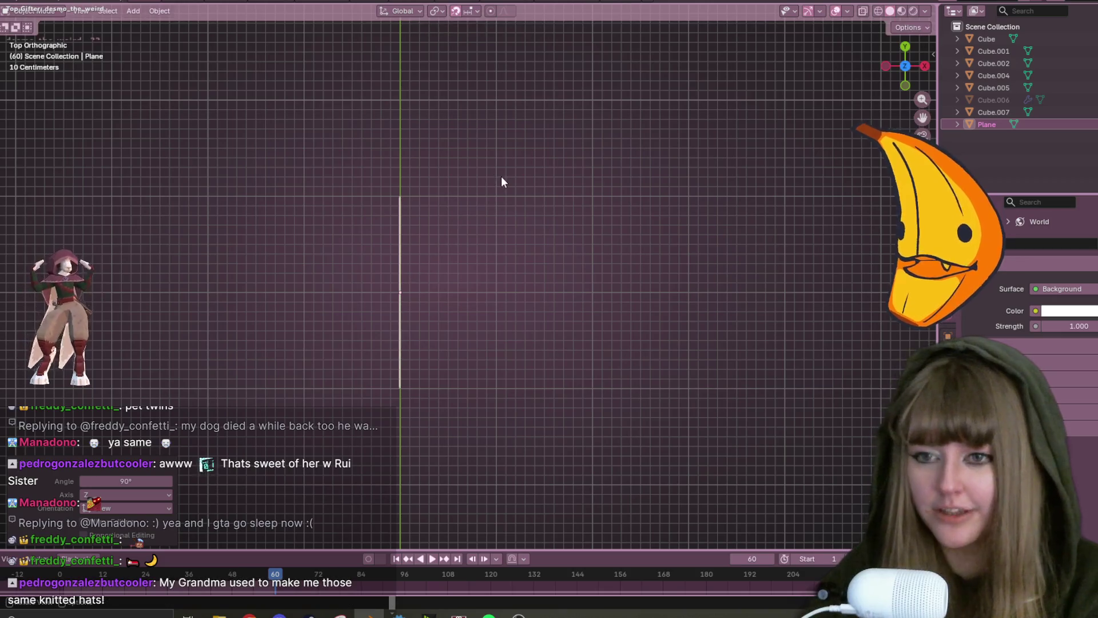
Reselect the plane and centre it in the Right orthographic view.
left_click(932, 60)
left_click(925, 65)
scroll(525, 209, "down", 5)
middle_click_drag(573, 261, 566, 243)
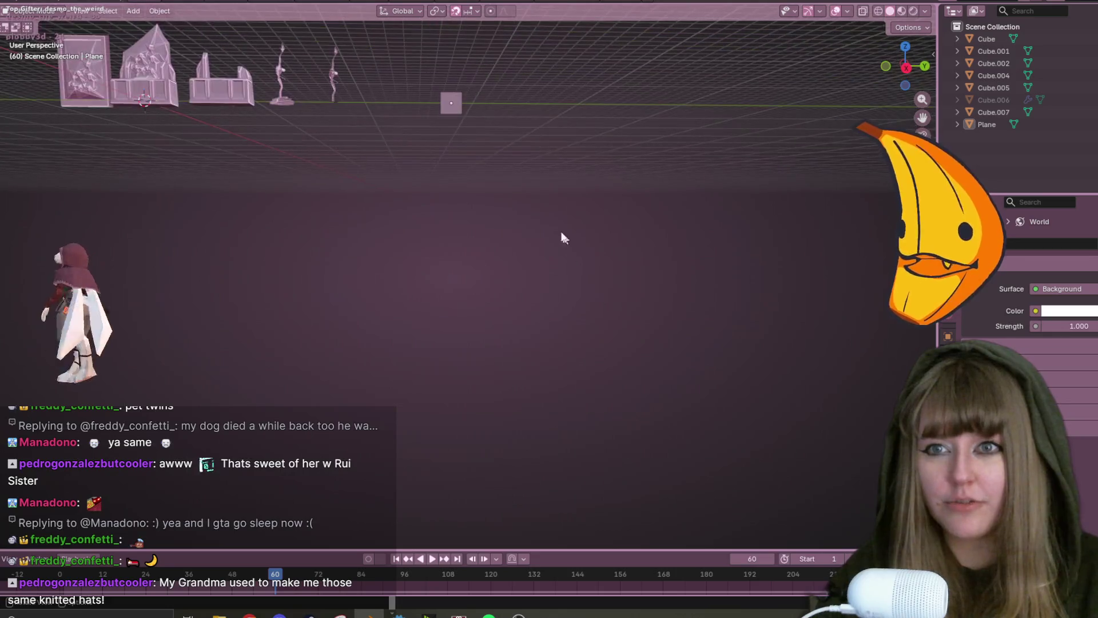
left_click(450, 104)
left_click(912, 68)
scroll(500, 100, "up", 5)
mouse_move(521, 508)
middle_mouse_down("shift")
mouse_move(559, 179)
mouse_move(526, 149)
middle_mouse_up("shift")
scroll(557, 237, "up", 5)
middle_click_drag(649, 323, 582, 336, "shift")
scroll(572, 327, "up", 1)
middle_click_drag(491, 251, 521, 283, "shift")
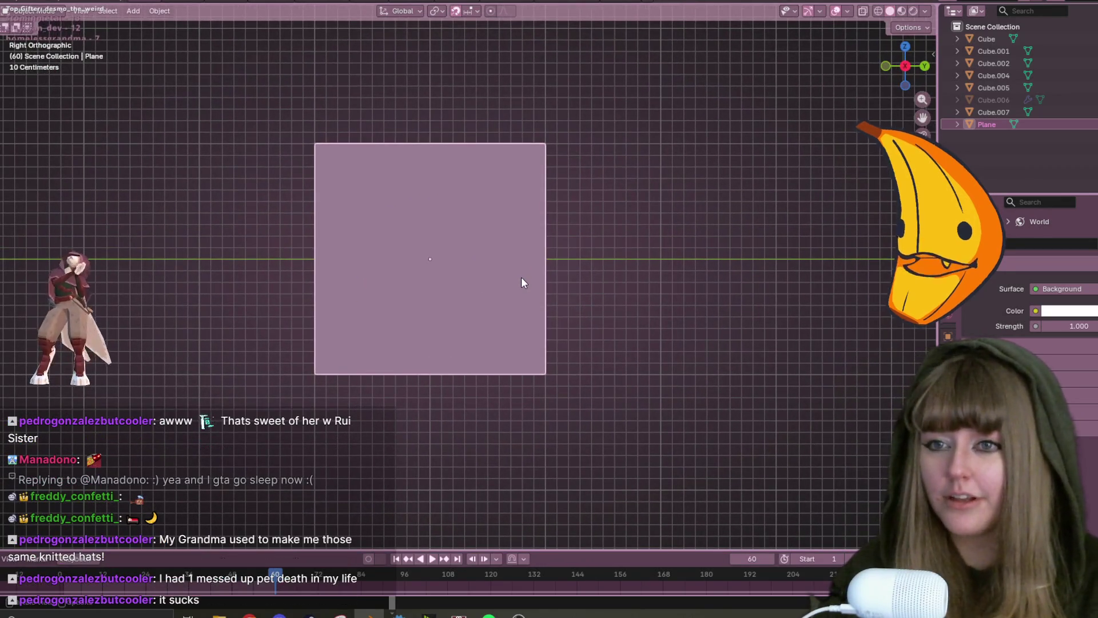
Enter Edit Mode with the Knife tool, dismiss the name wheel window, cancel the stray cut.
key("Tab")
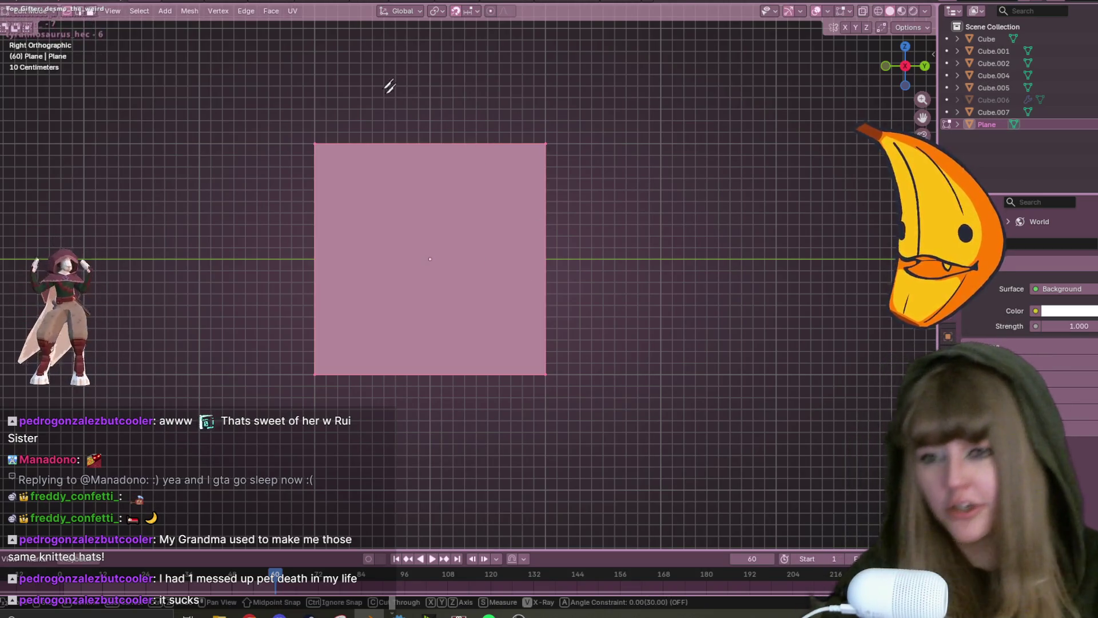
key("k")
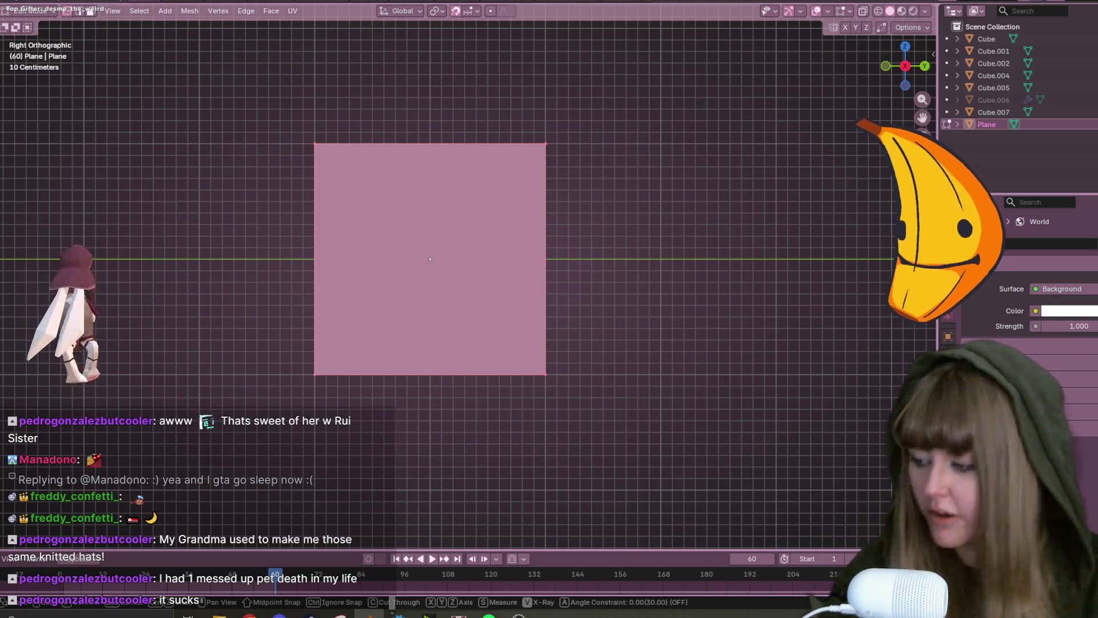
key("alt+Tab")
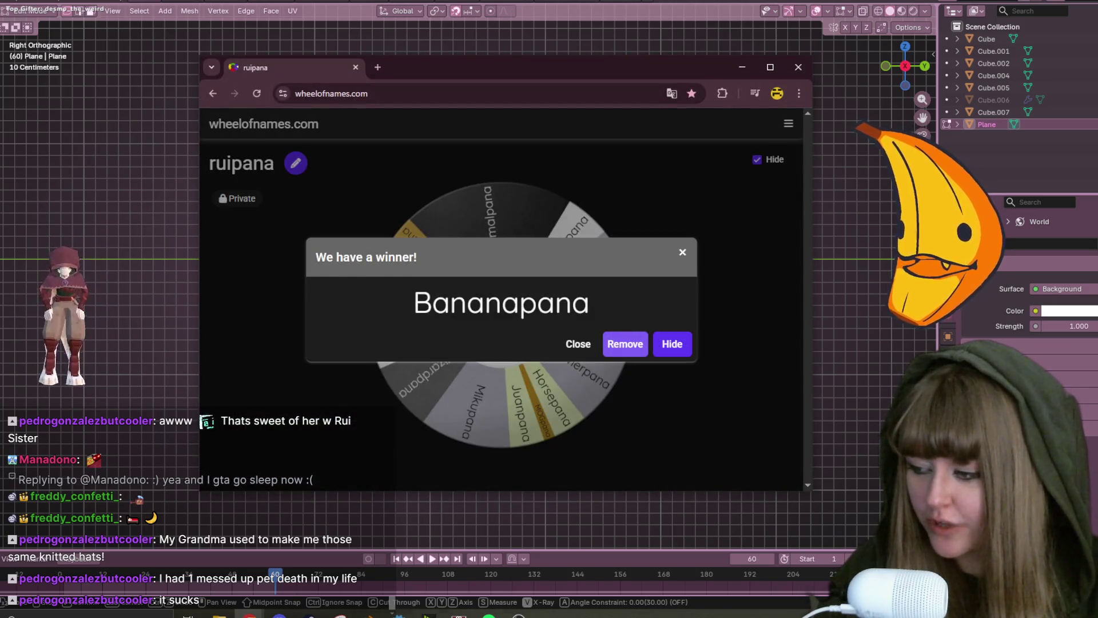
key("alt+Tab")
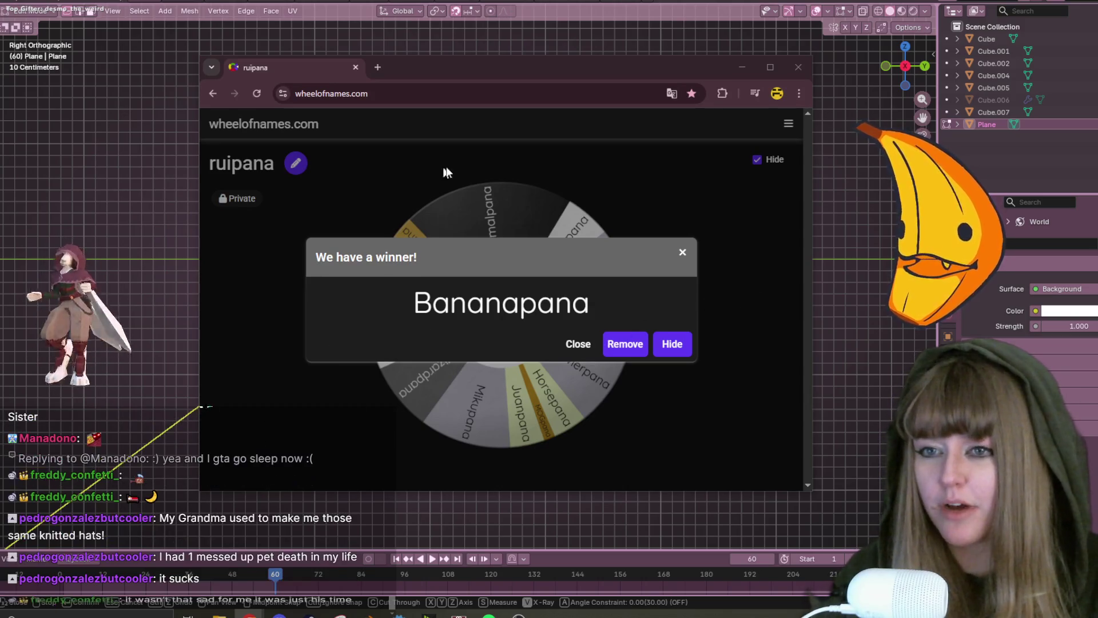
left_click(742, 67)
right_click(97, 532)
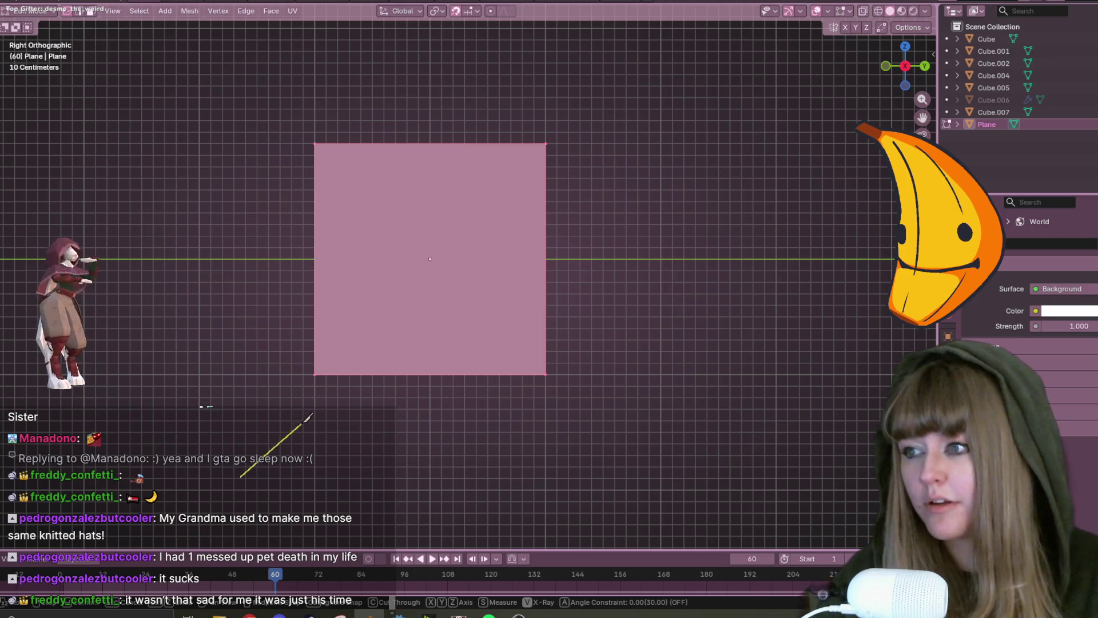
Restart the Knife tool, place four trial points from the left edge, then cancel that cut.
key("Escape")
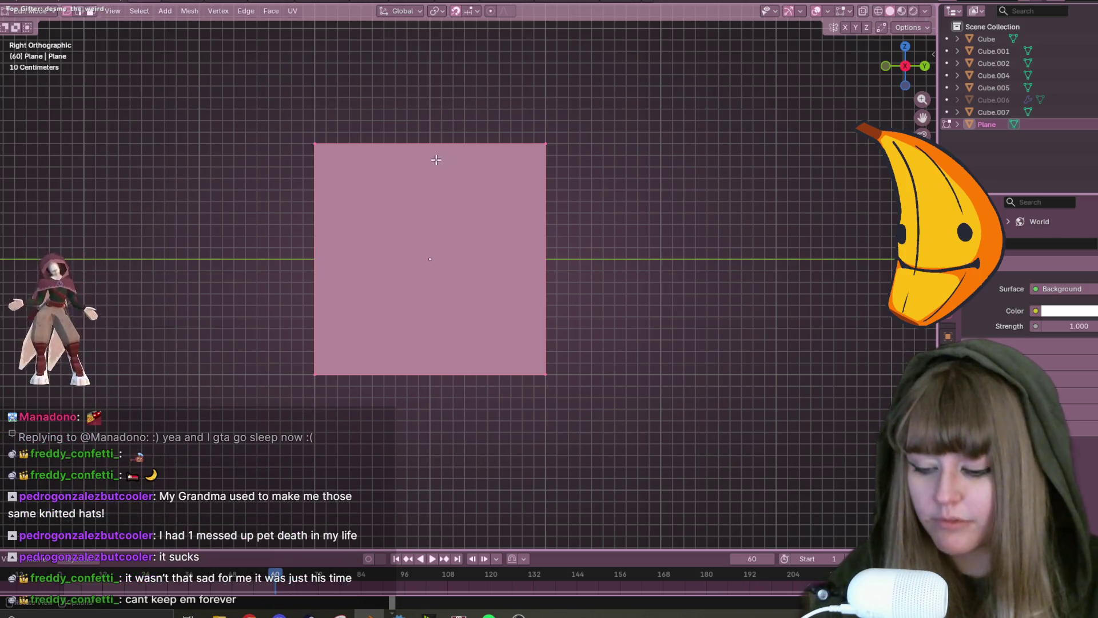
key("k")
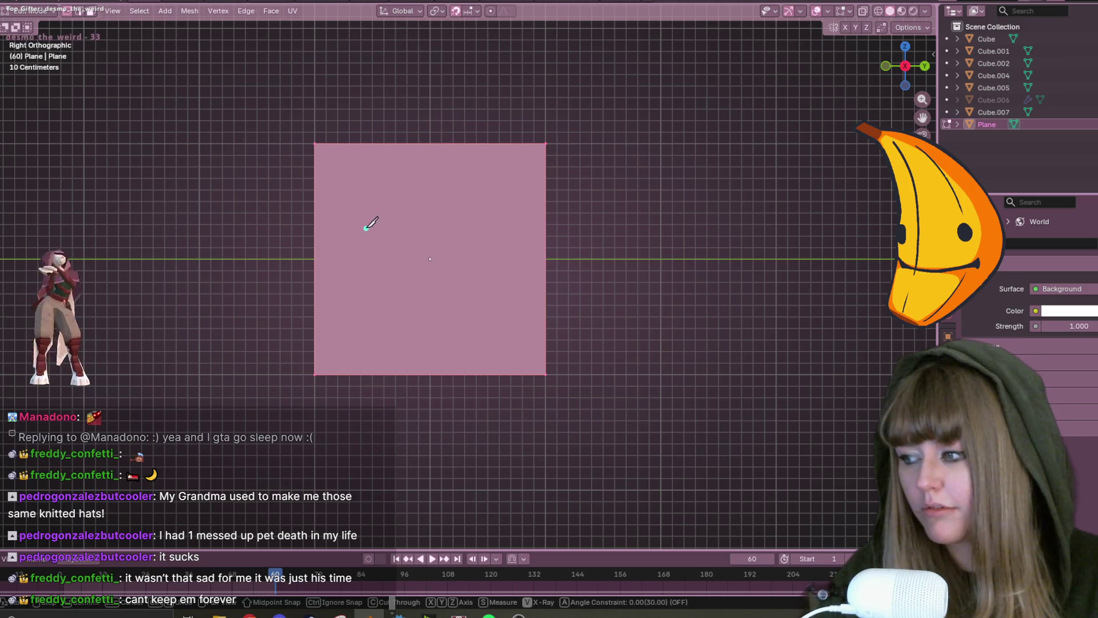
left_click(314, 226)
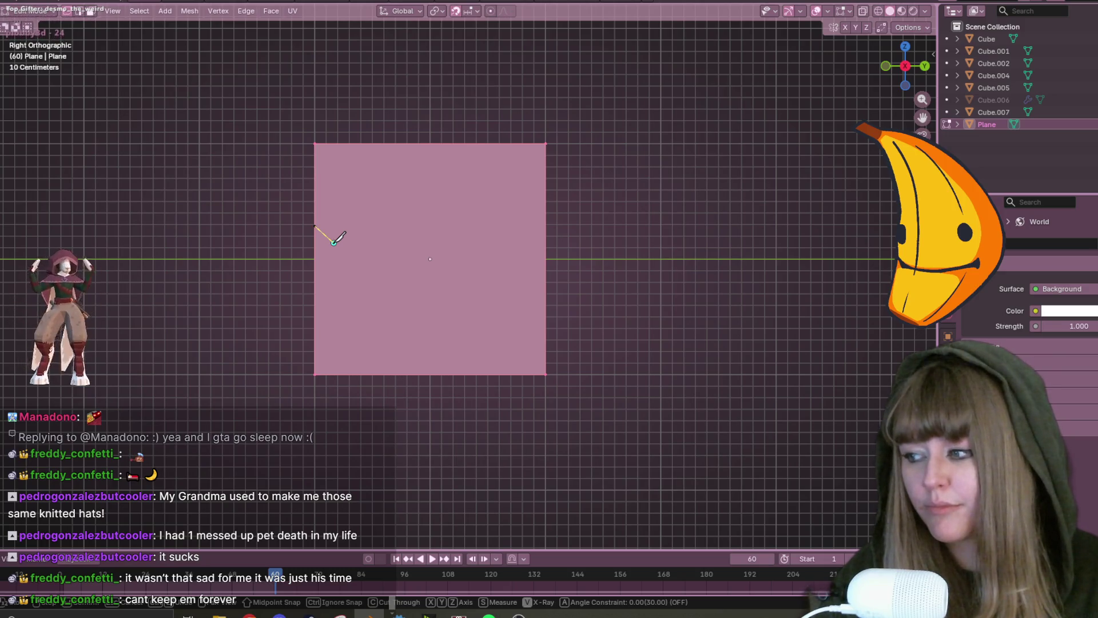
scroll(342, 246, "up", 2)
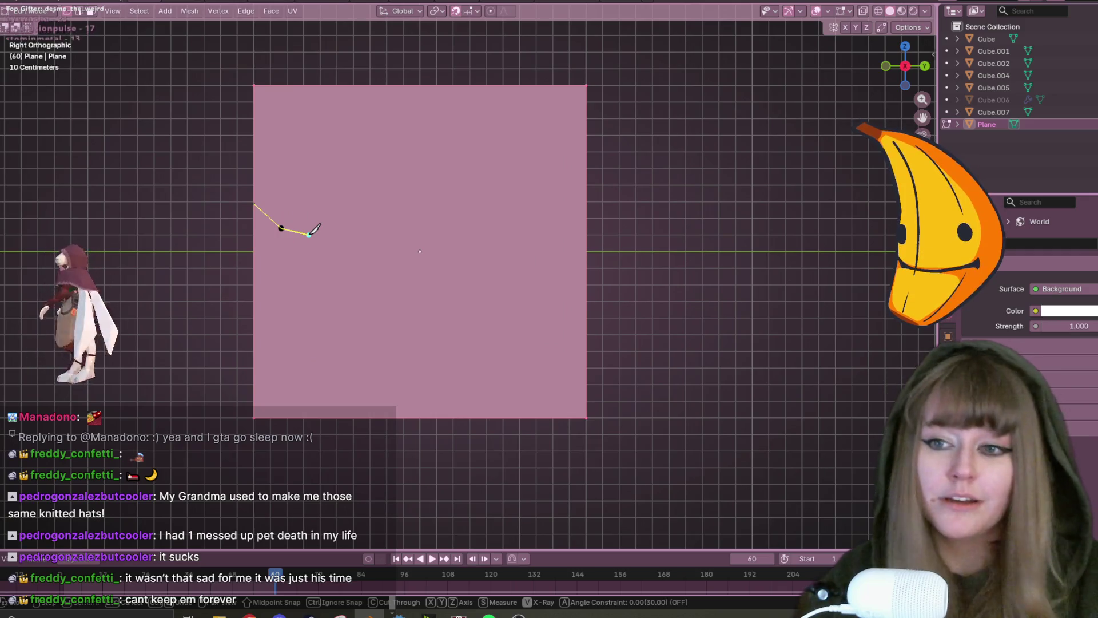
left_click(309, 234)
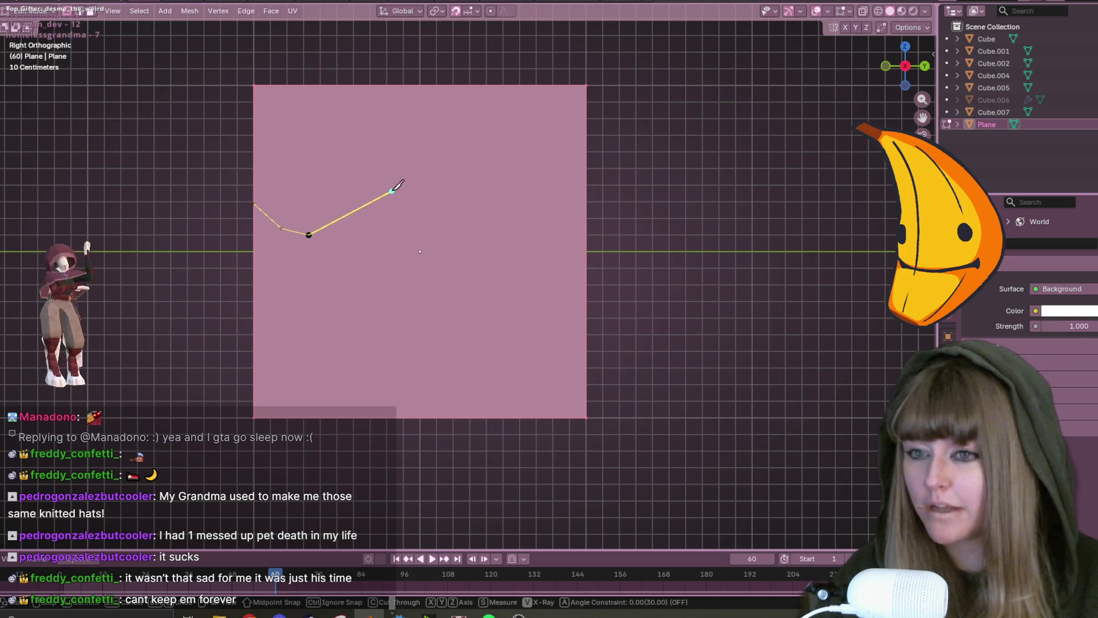
left_click(361, 206)
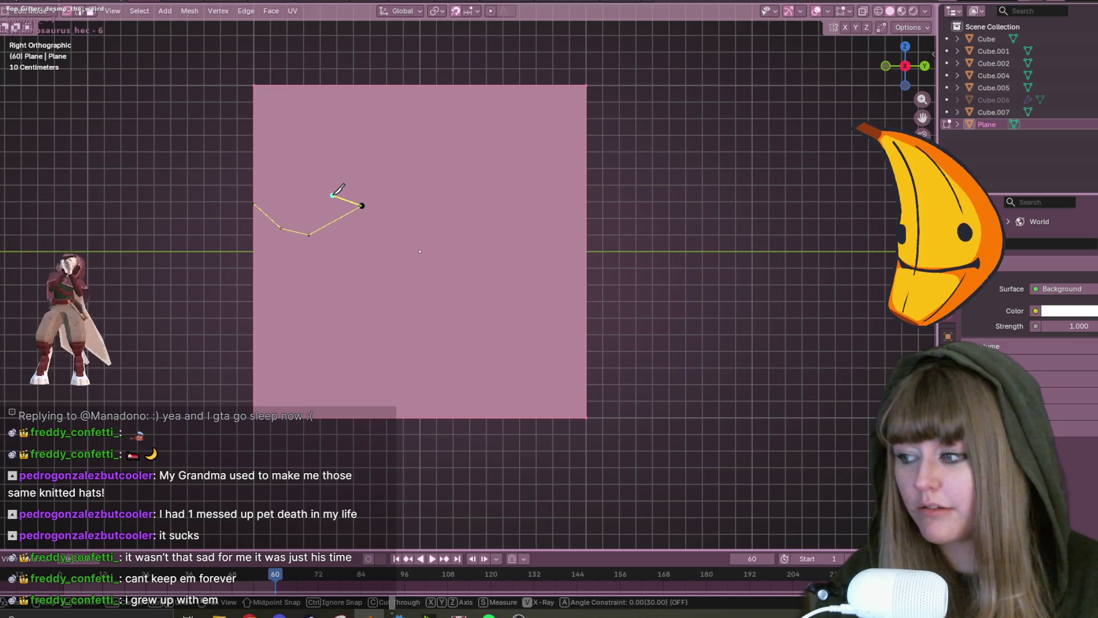
left_click(330, 171)
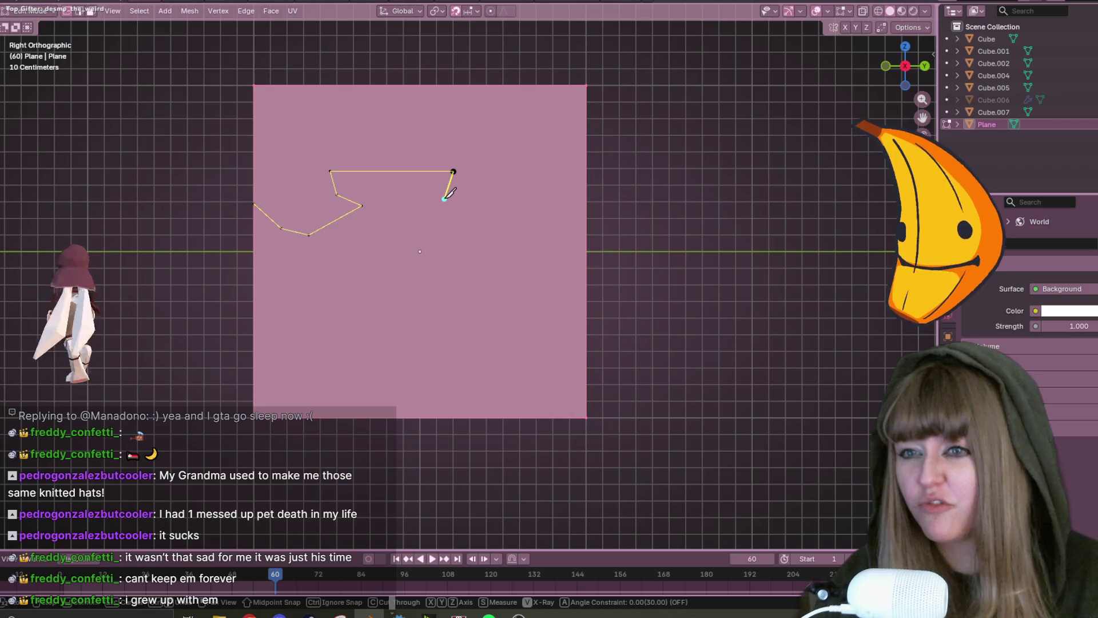
key("Escape")
scroll(445, 198, "down", 2)
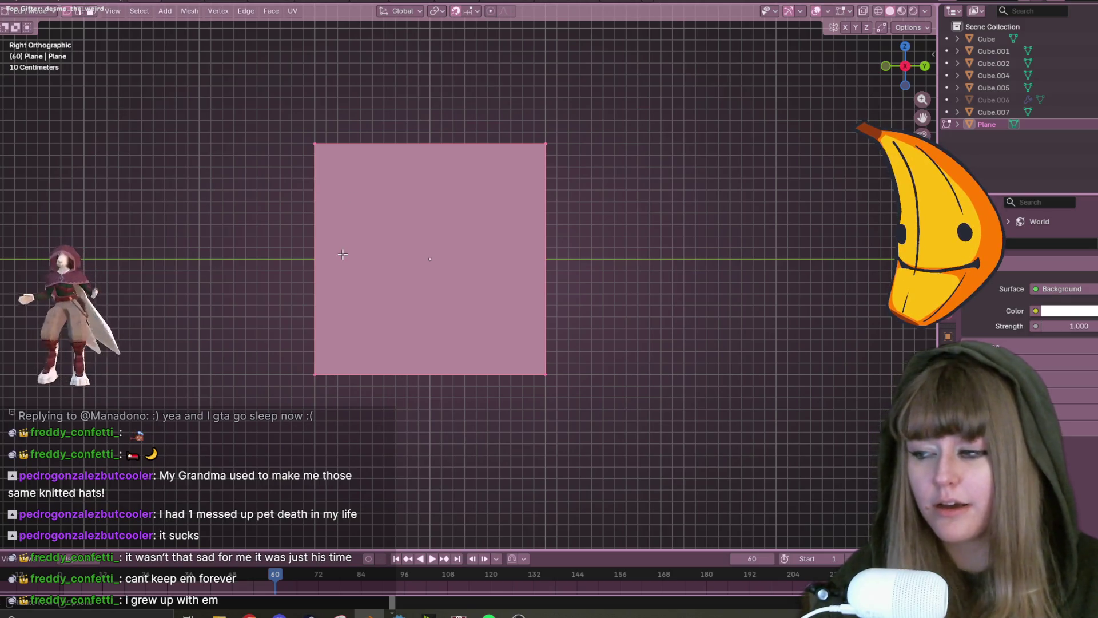
Trace a jagged knife outline from the plane's left edge across and down the right side.
key("k")
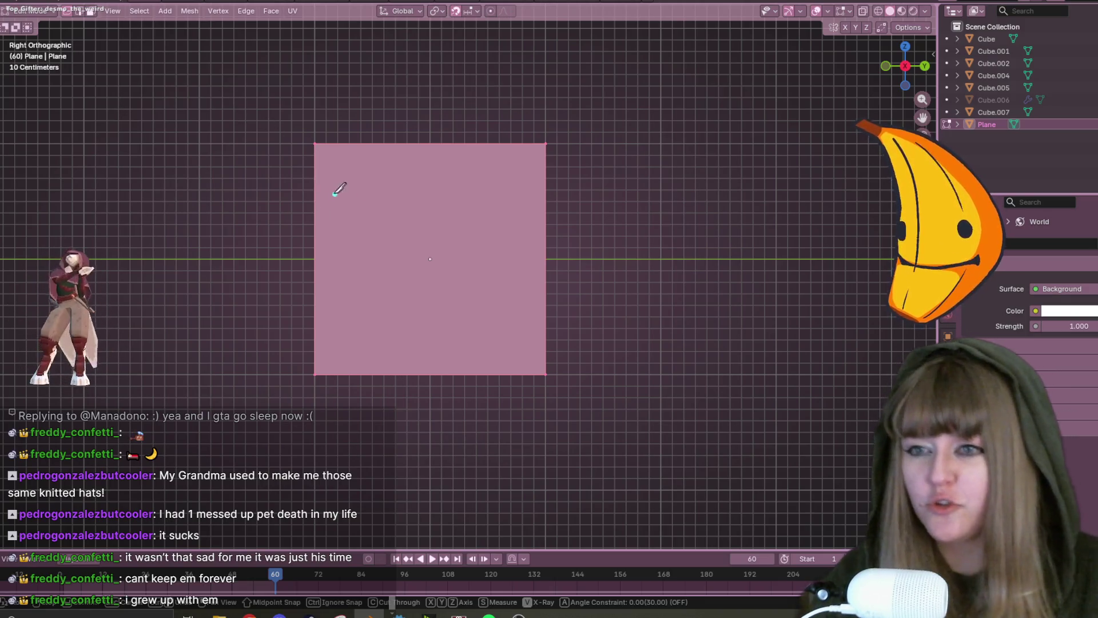
scroll(250, 204, "up", 3)
left_click(214, 183)
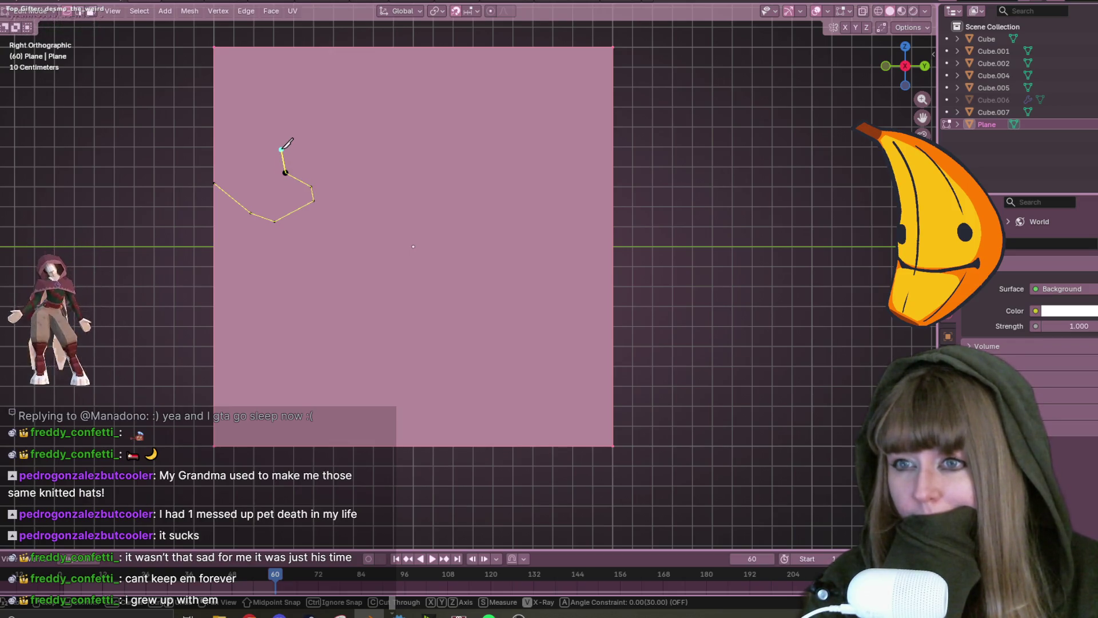
left_click(280, 150)
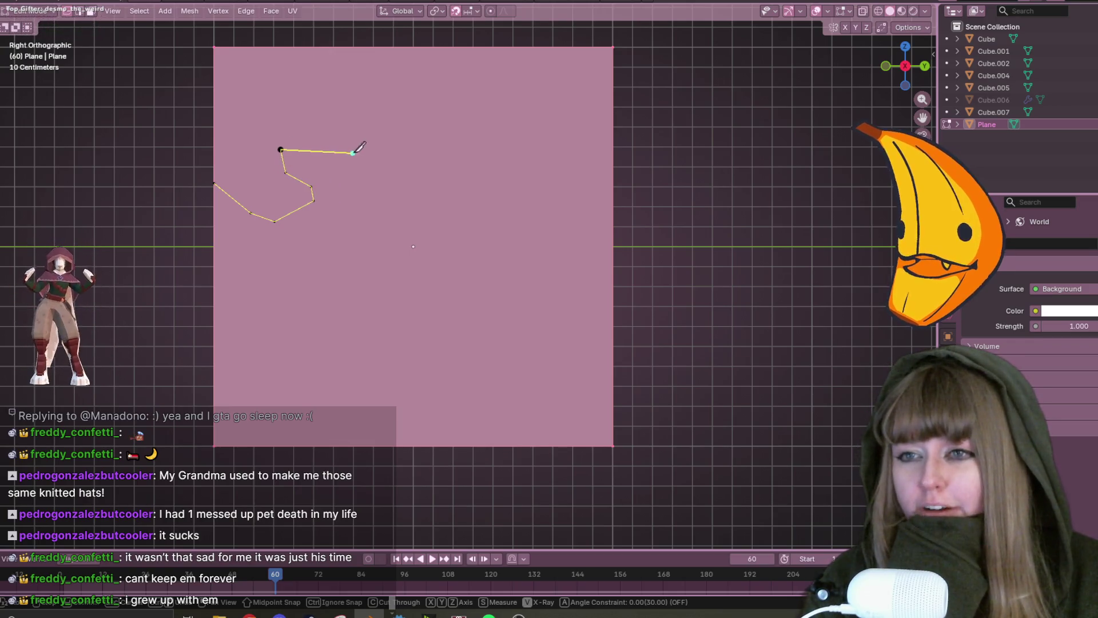
left_click(402, 150)
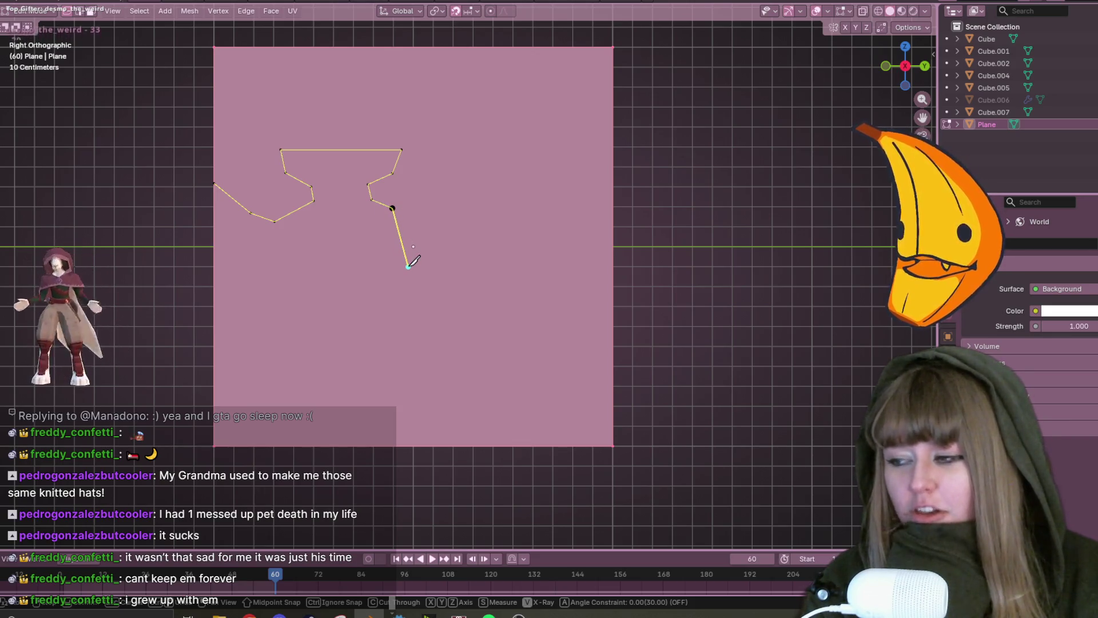
left_click(408, 266)
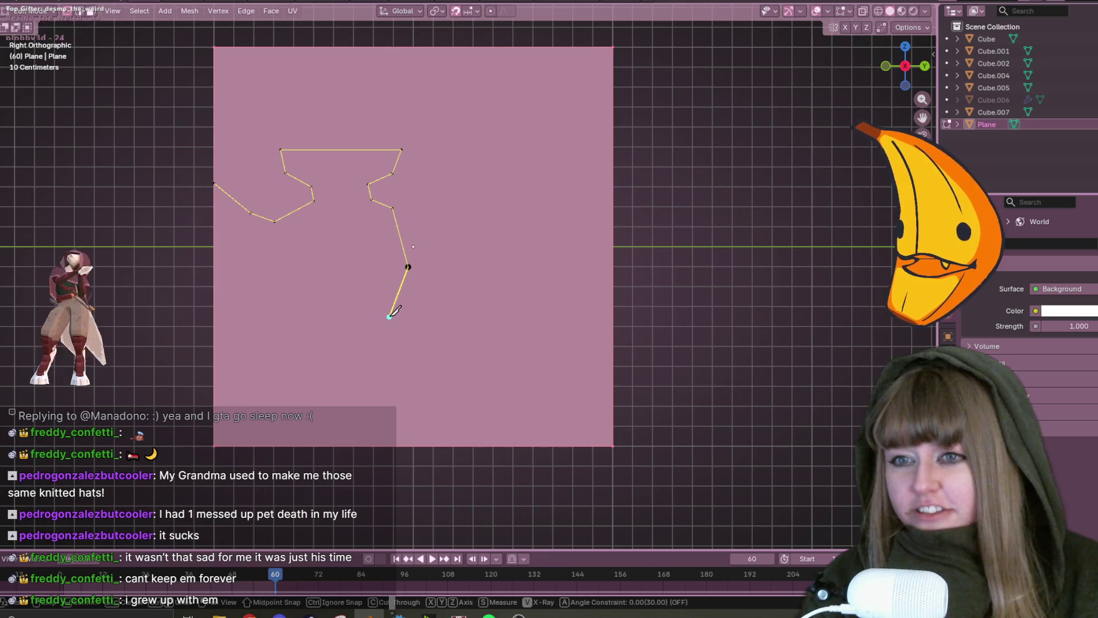
left_click(393, 316)
left_click(377, 325)
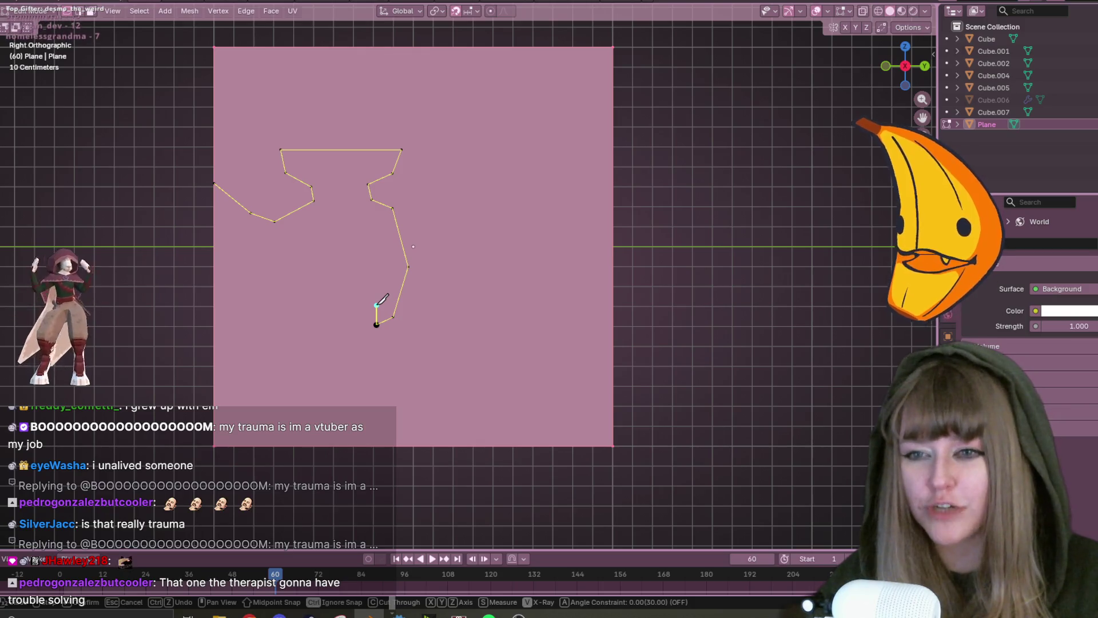
Undo two misplaced knife points, commit the cut, and lower the right-side vertices.
key("ctrl+z")
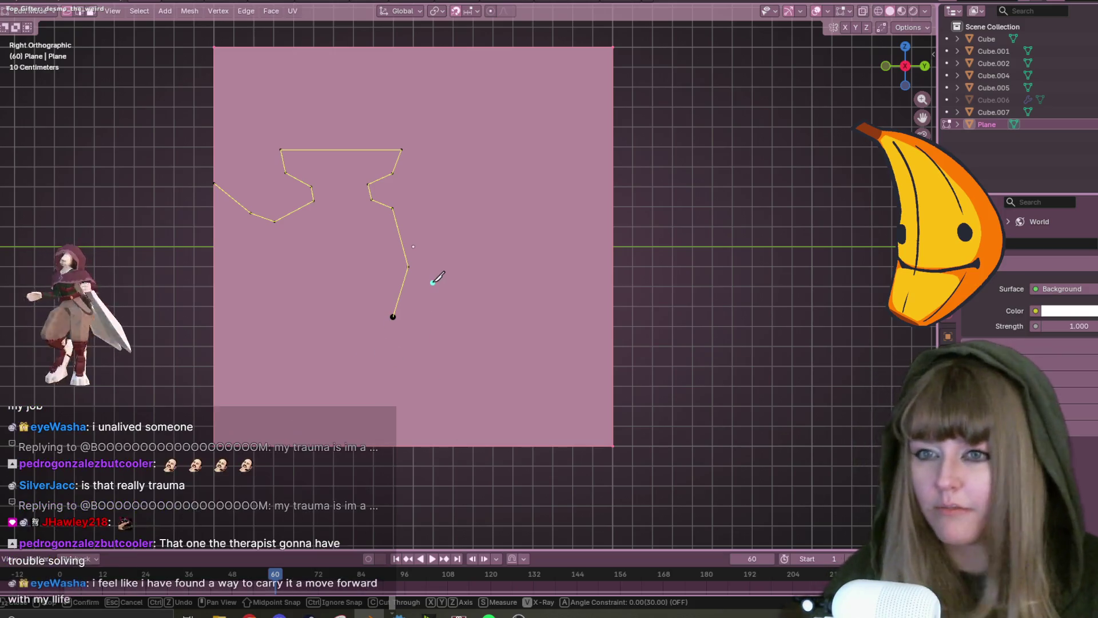
key("ctrl+z")
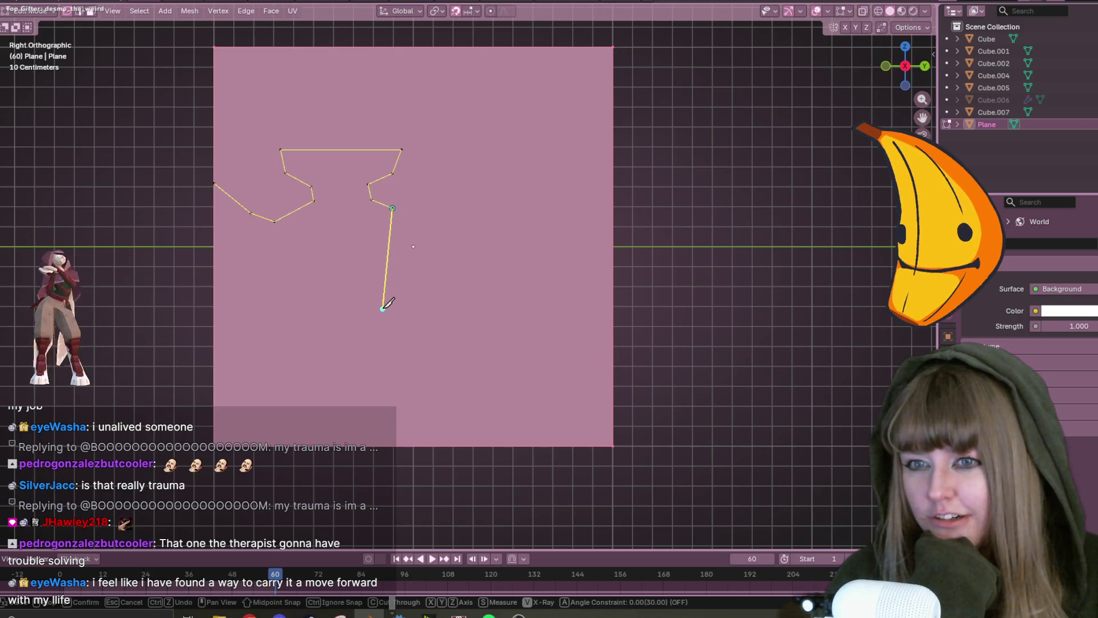
key("Return")
scroll(357, 322, "up", 3)
key("g")
left_click(414, 312)
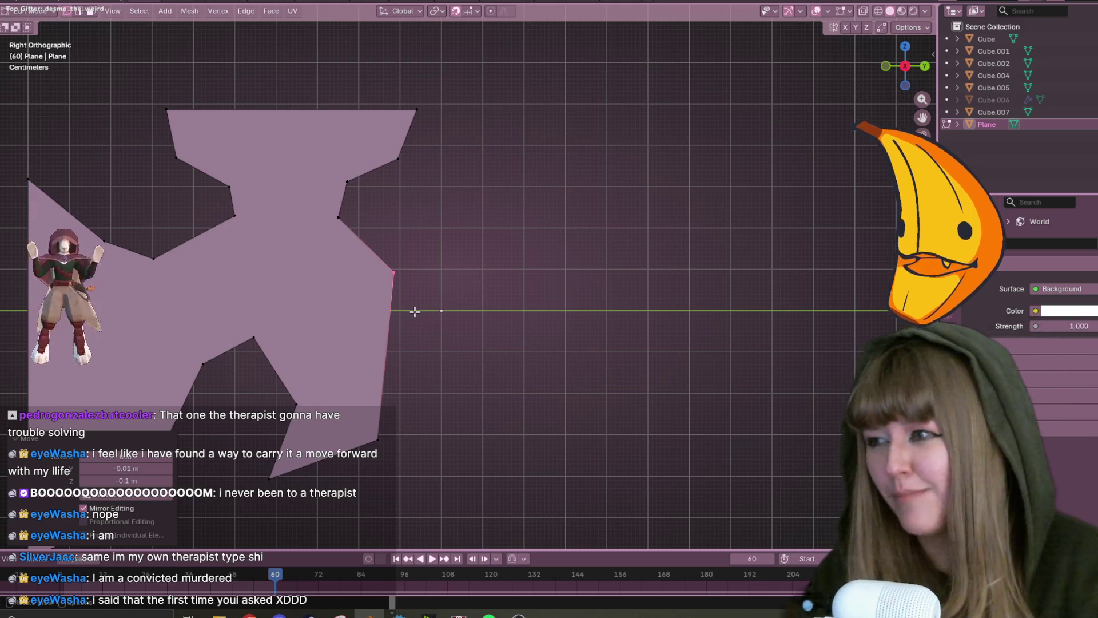
Nudge the selected vertex, the inner notch vertex and the lower-right vertex into place.
middle_click_drag(415, 312, 495, 213, "shift")
key("g")
left_click(507, 217)
left_click(366, 316)
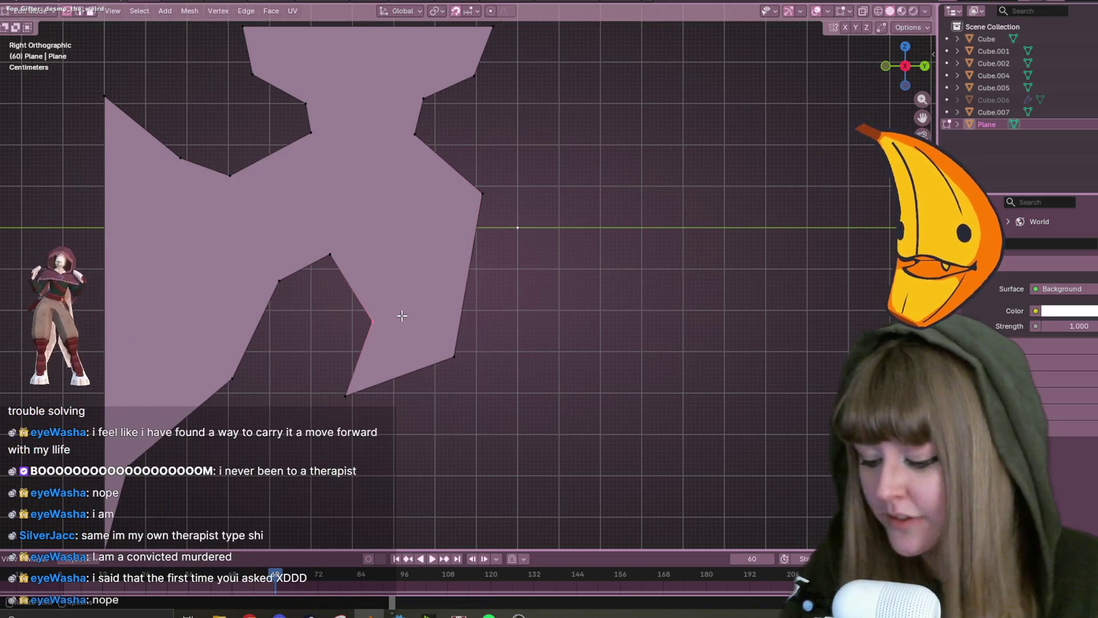
key("g")
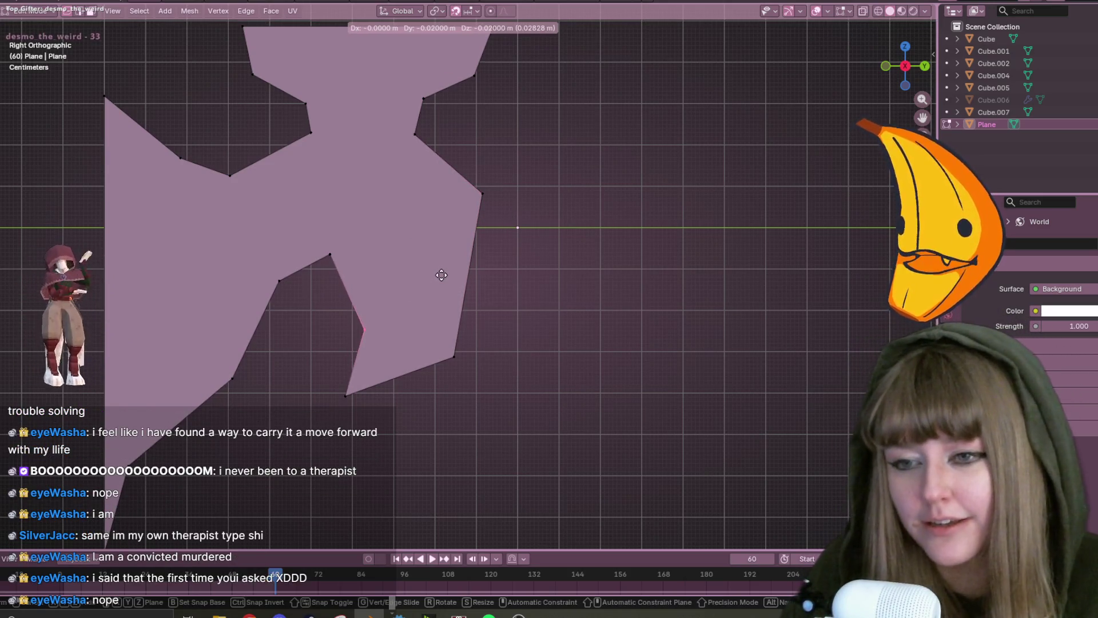
left_click(437, 275)
left_click_drag(422, 329, 500, 380)
key("g")
left_click(507, 396)
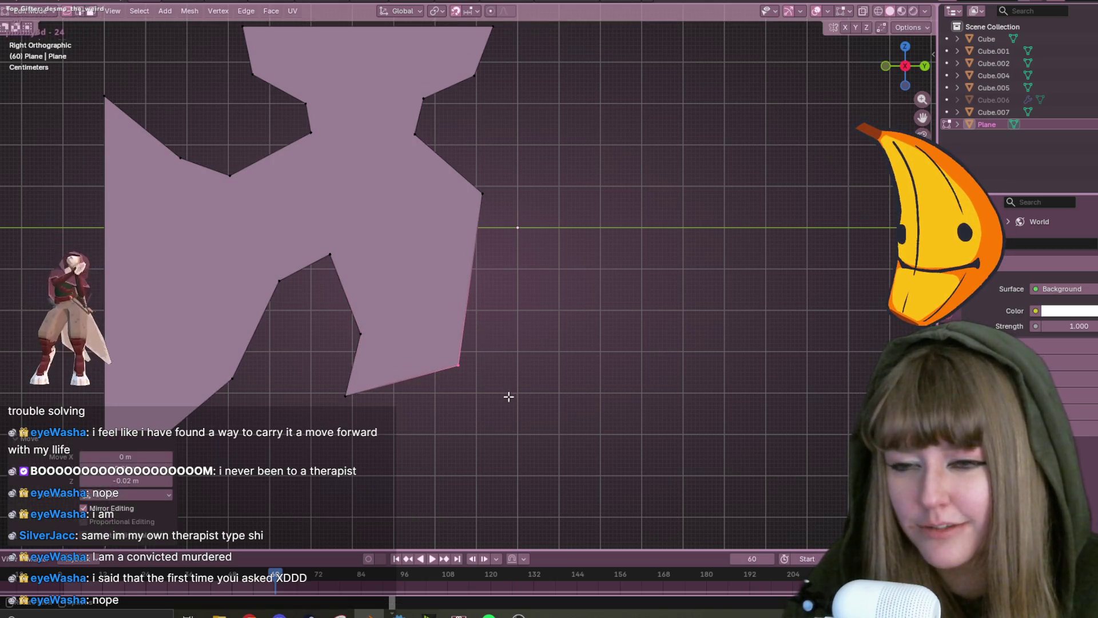
Recentre on the rock shape and shift the lower-left edge vertex to the right.
scroll(492, 399, "down", 1)
scroll(492, 398, "down", 1)
mouse_move(532, 324)
middle_mouse_down("shift")
mouse_move(589, 282)
mouse_move(675, 245)
middle_mouse_up("shift")
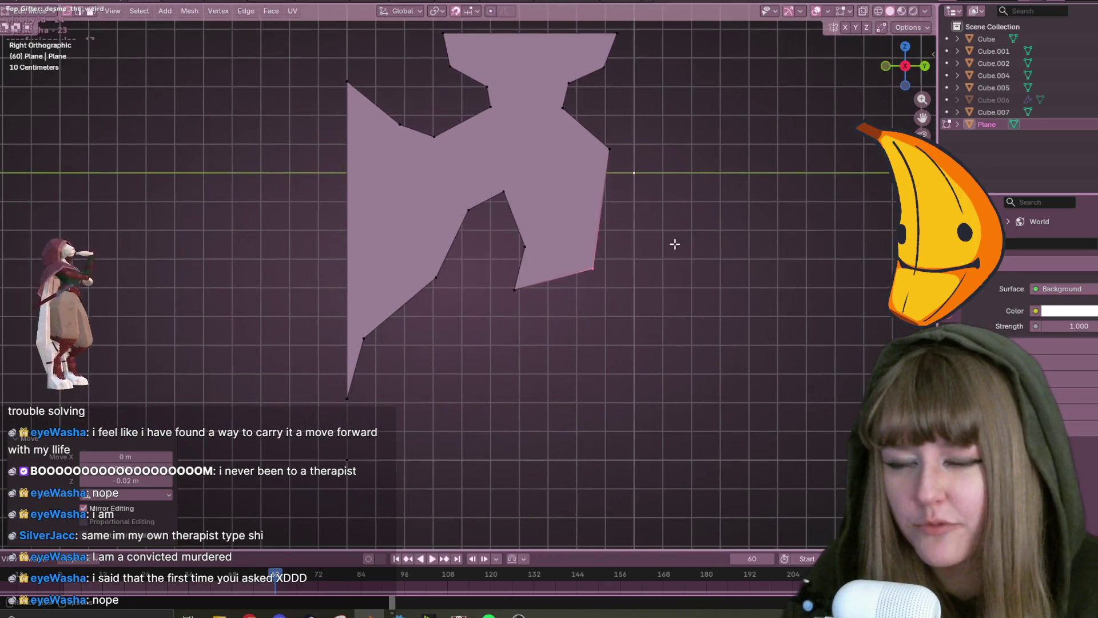
left_click(363, 339)
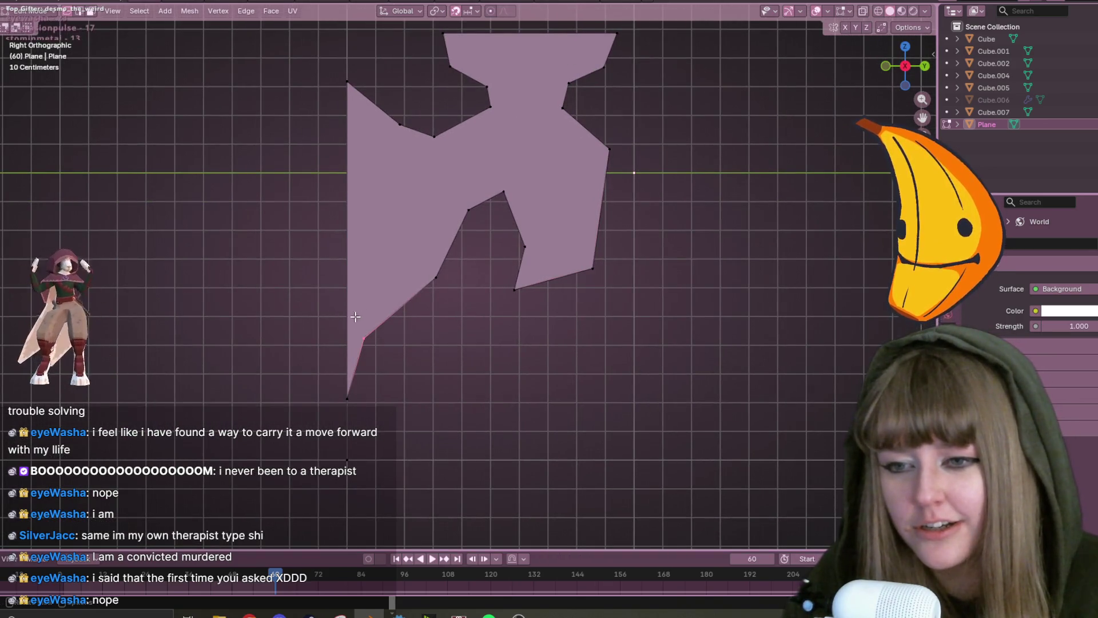
key("g")
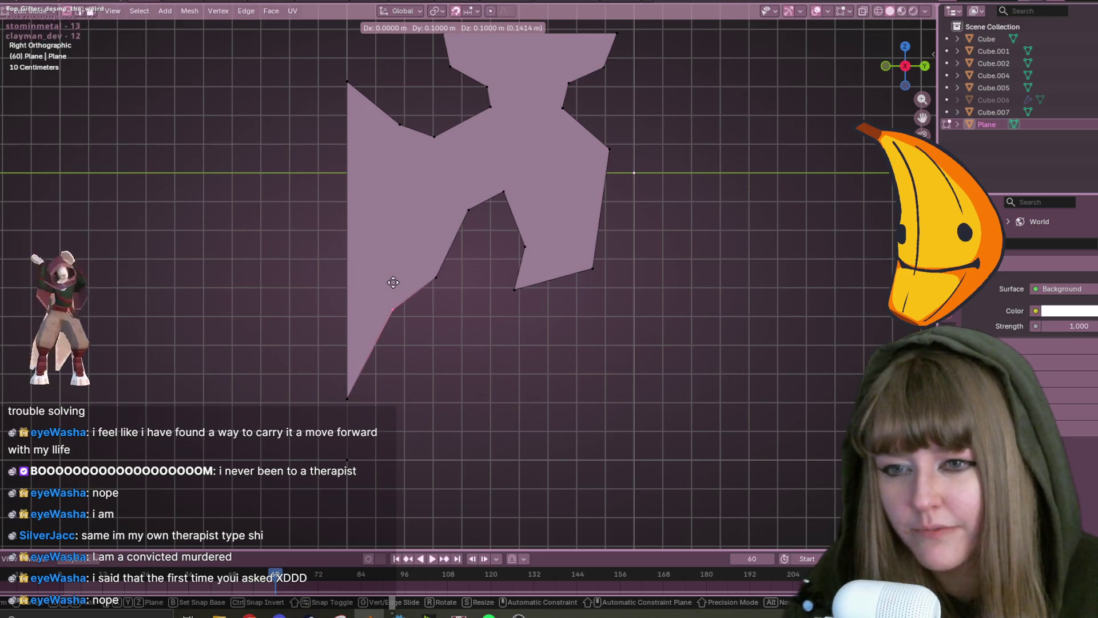
left_click(393, 282)
Cut a new vertex into the notch edge, move it right, and nudge a vertex up-right.
key("ctrl+r")
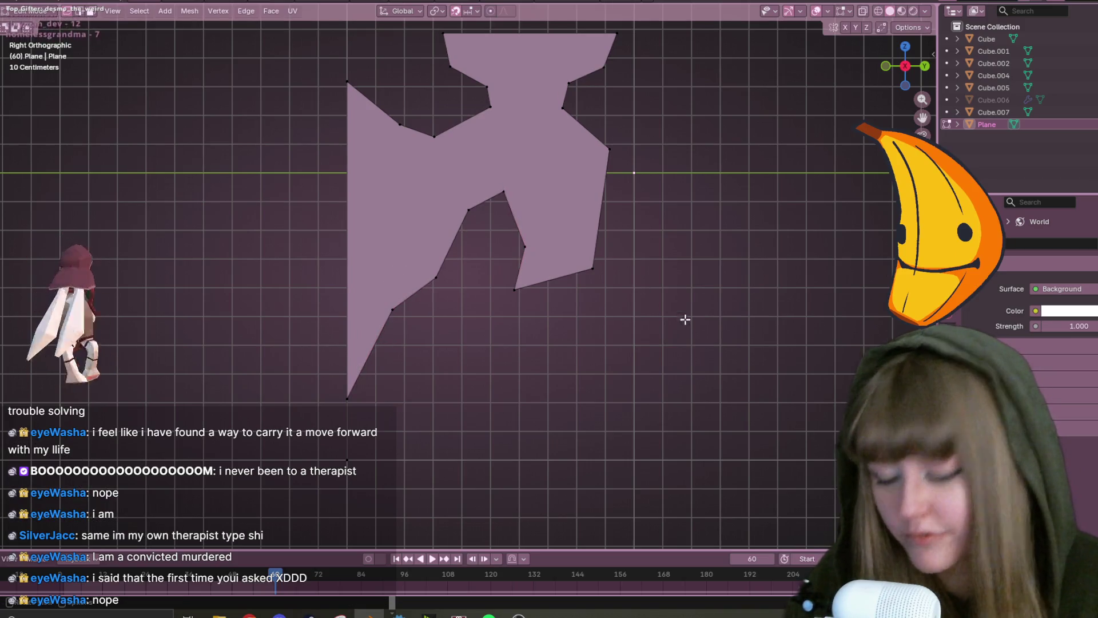
left_click(523, 229)
left_click(525, 223)
left_click(528, 227)
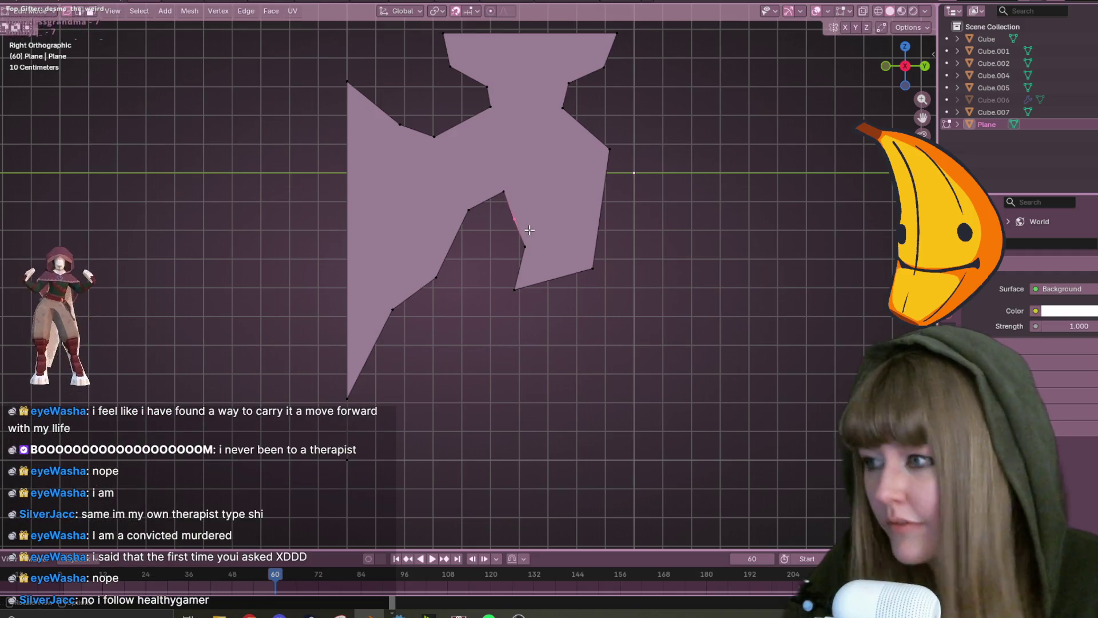
key("g")
left_click(558, 202)
scroll(572, 189, "up", 3)
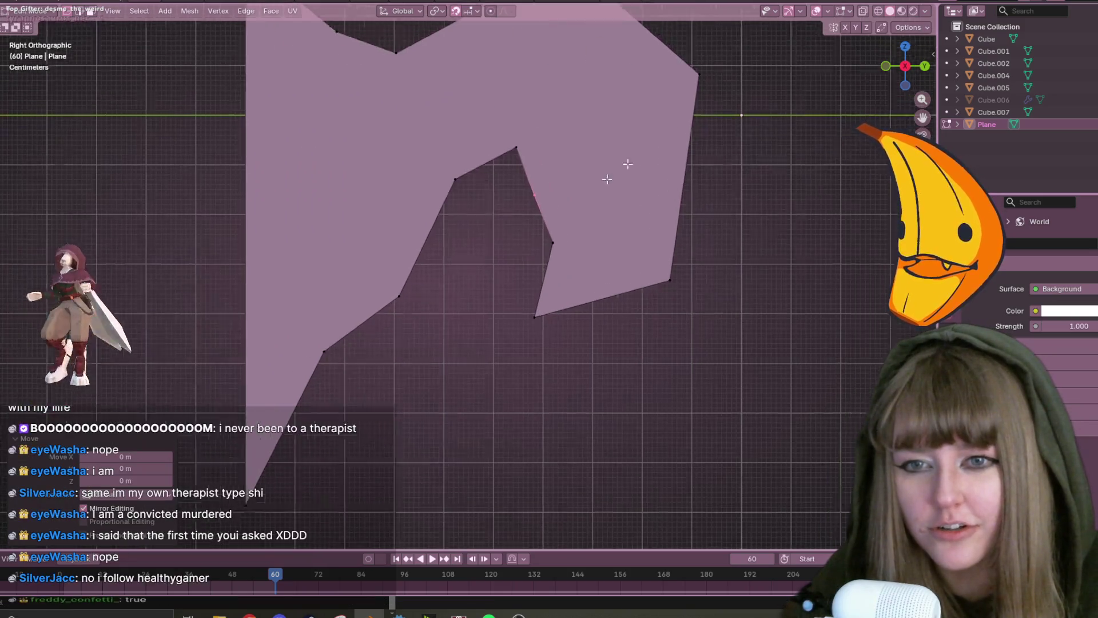
key("g")
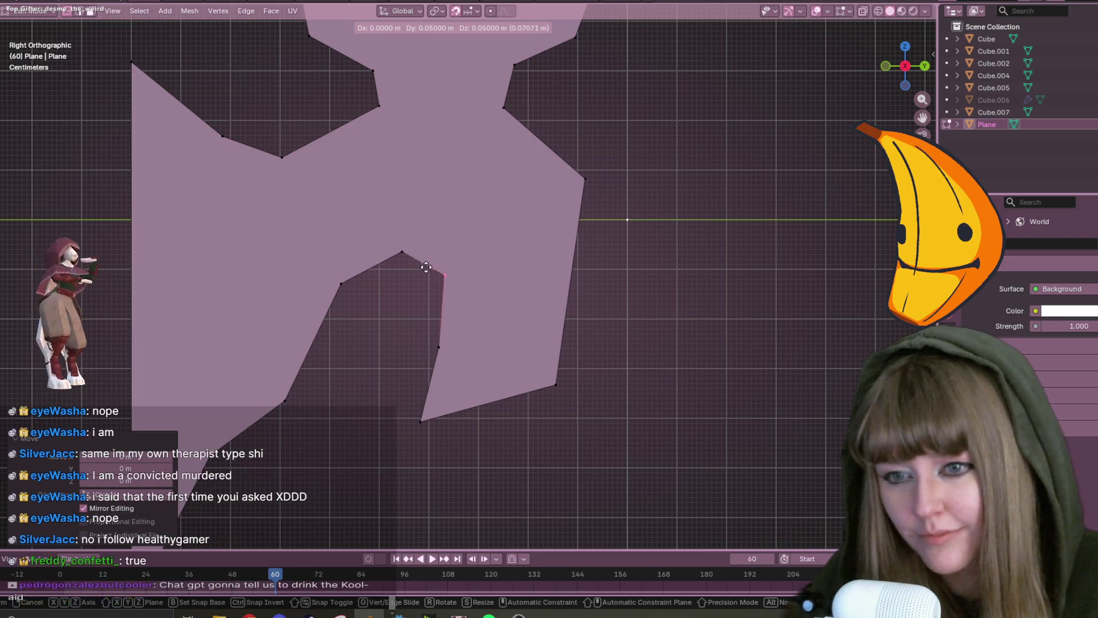
left_click(419, 262)
Adjust the notch's bottom and right vertices, then select the vertex on its inner edge.
scroll(537, 406, "down", 1)
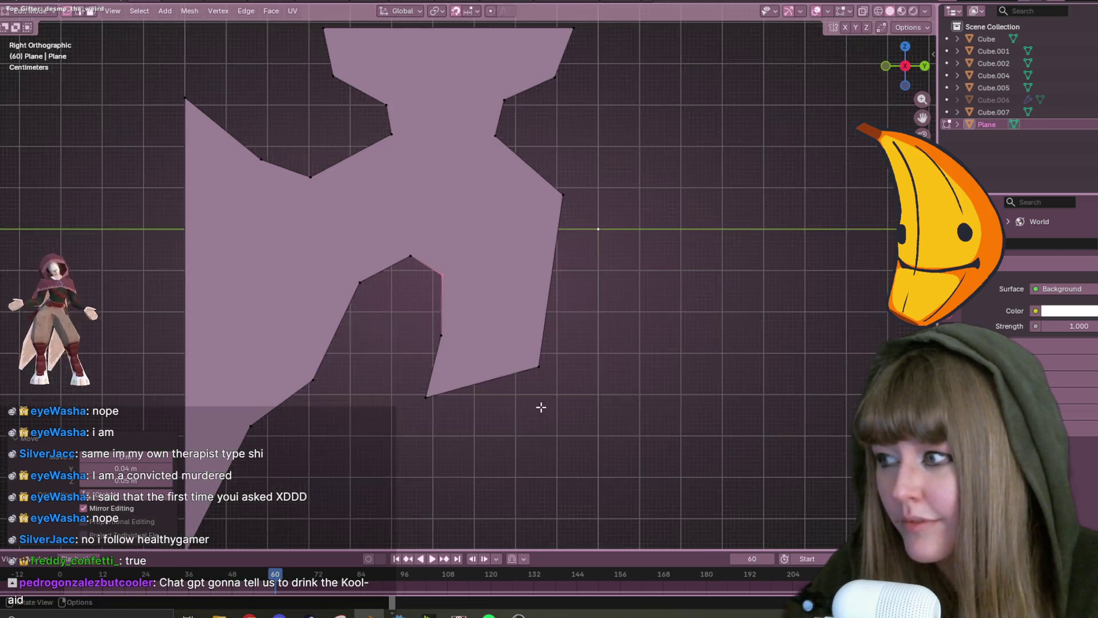
middle_click_drag(537, 407, 508, 318, "shift")
left_click(395, 314)
key("g")
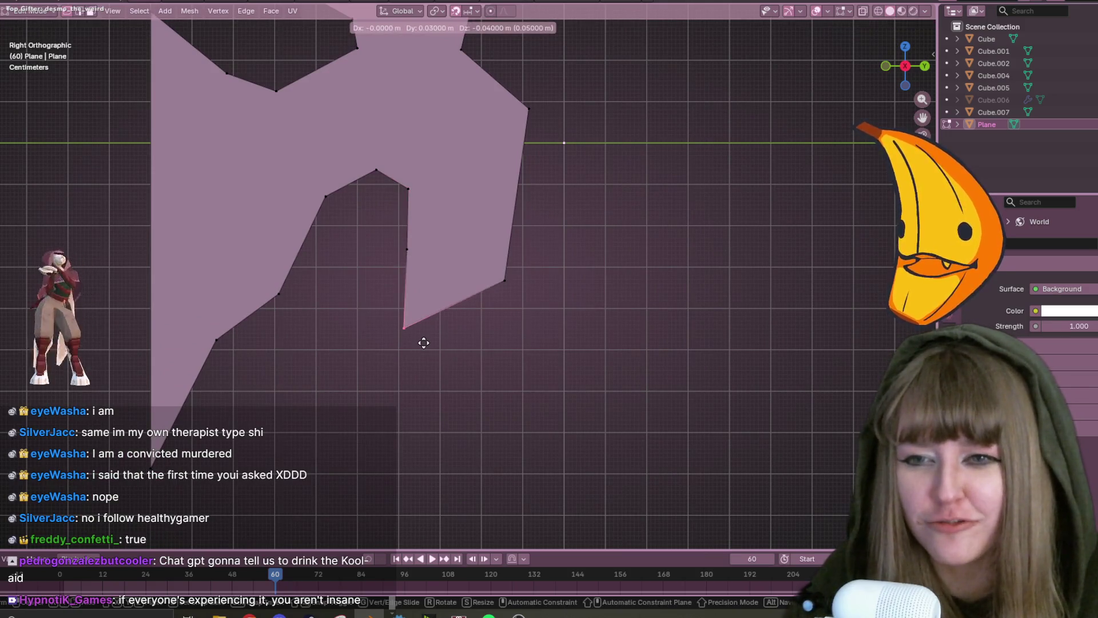
left_click(424, 342)
left_click(505, 281)
key("g")
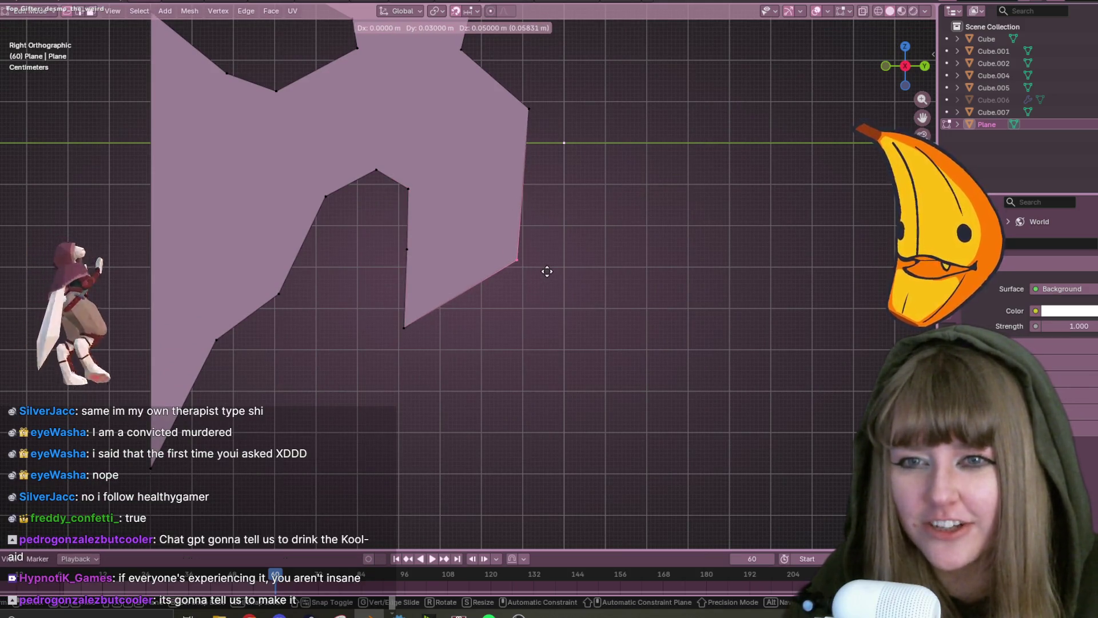
left_click(539, 282)
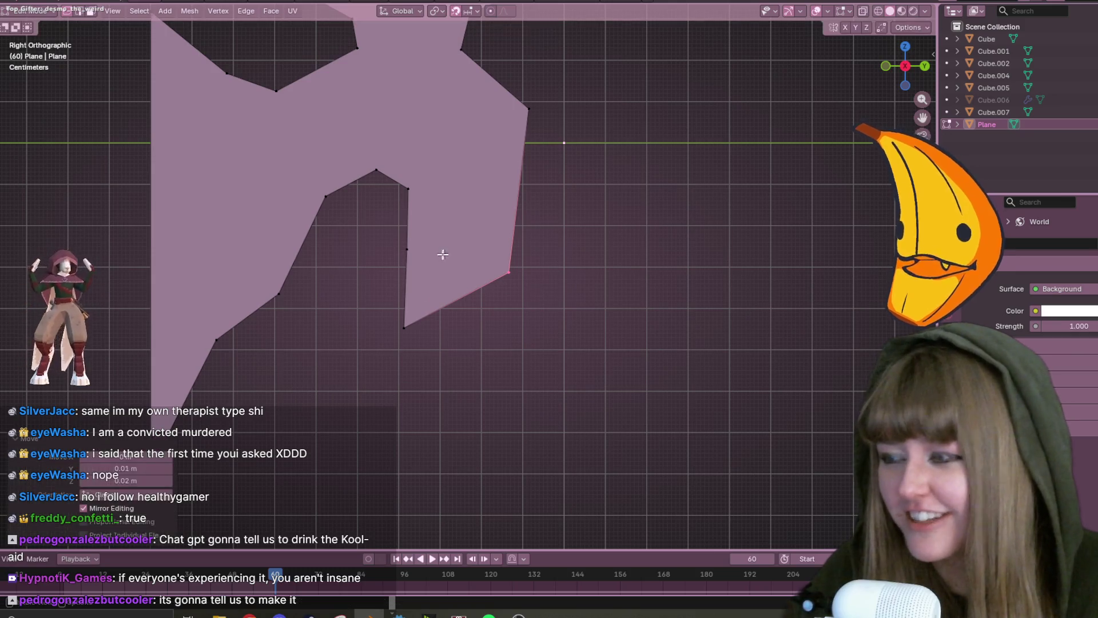
left_click_drag(417, 248, 418, 249)
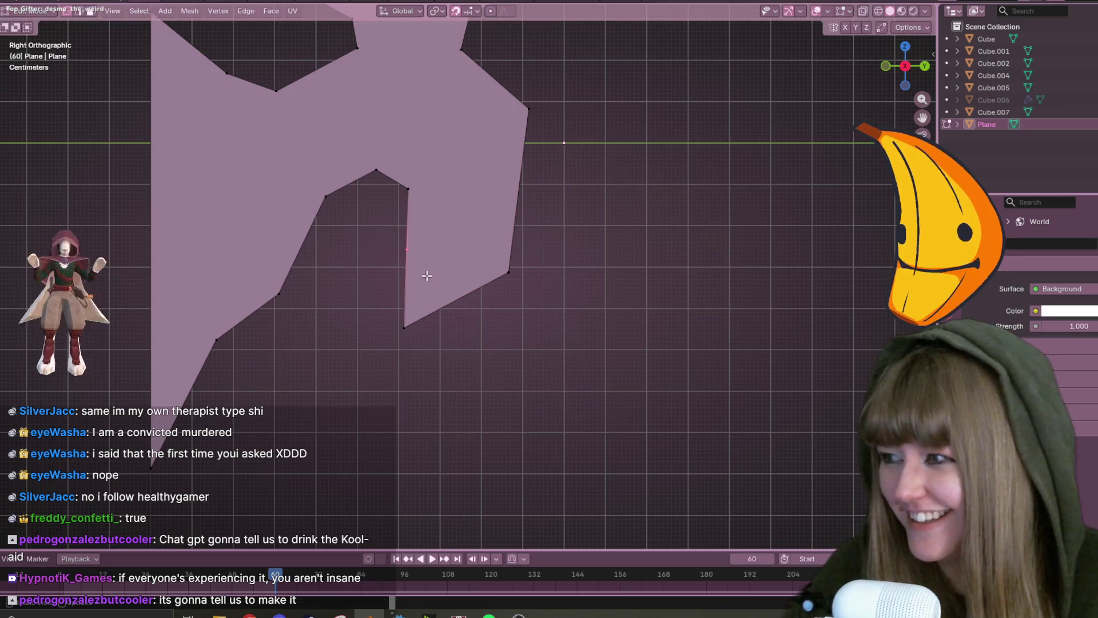
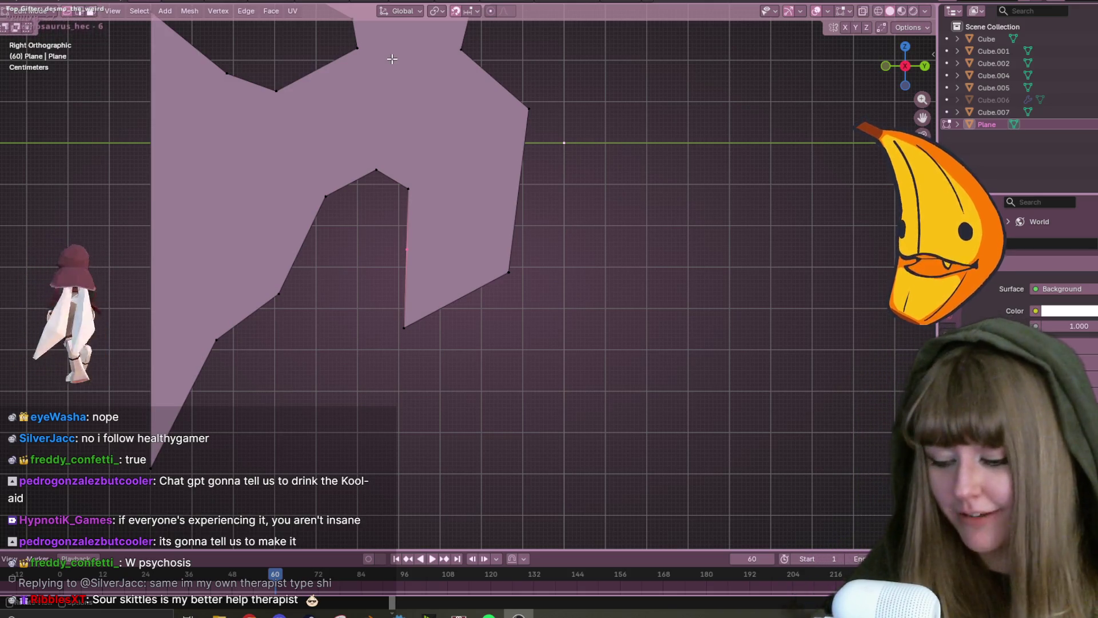
Nudge the selected vertex and the vertex at the top of the notch into new positions.
scroll(514, 215, "up", 2)
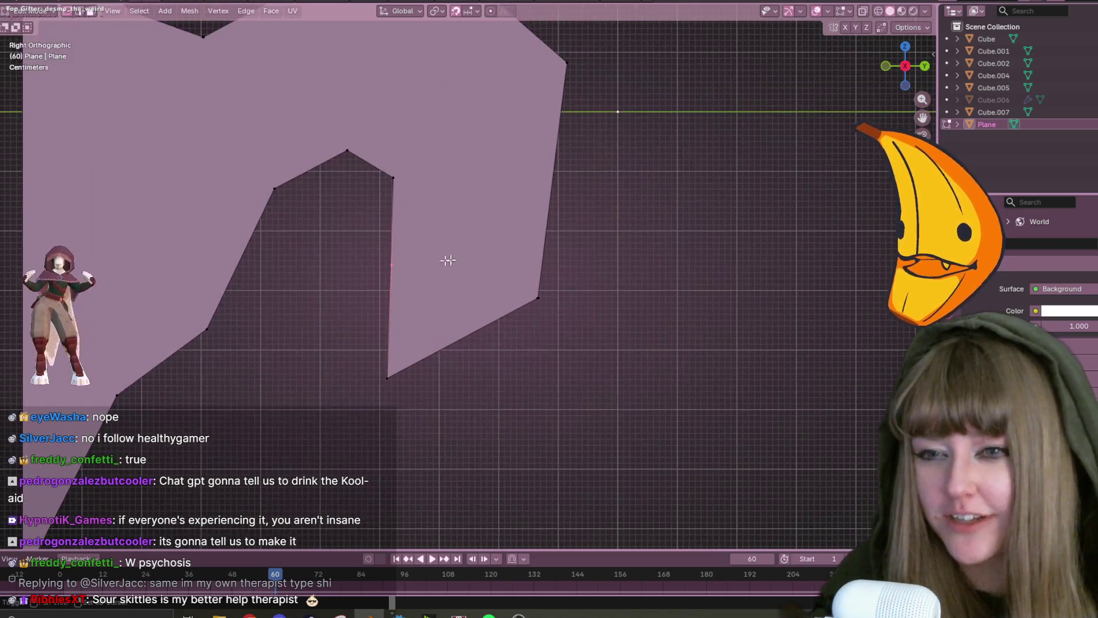
key("g")
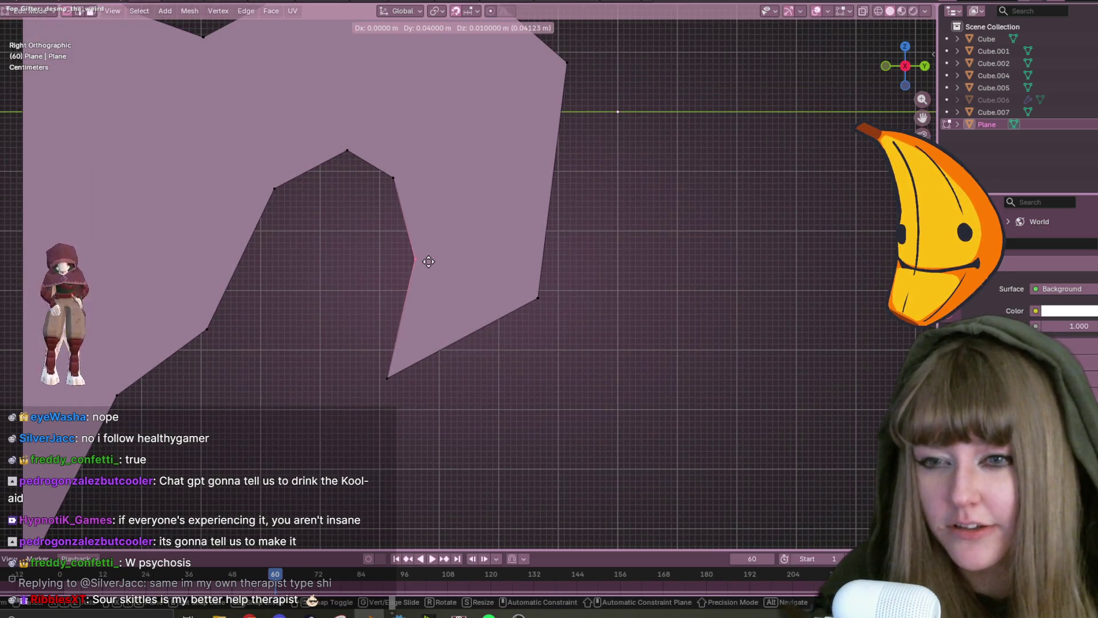
left_click(422, 261)
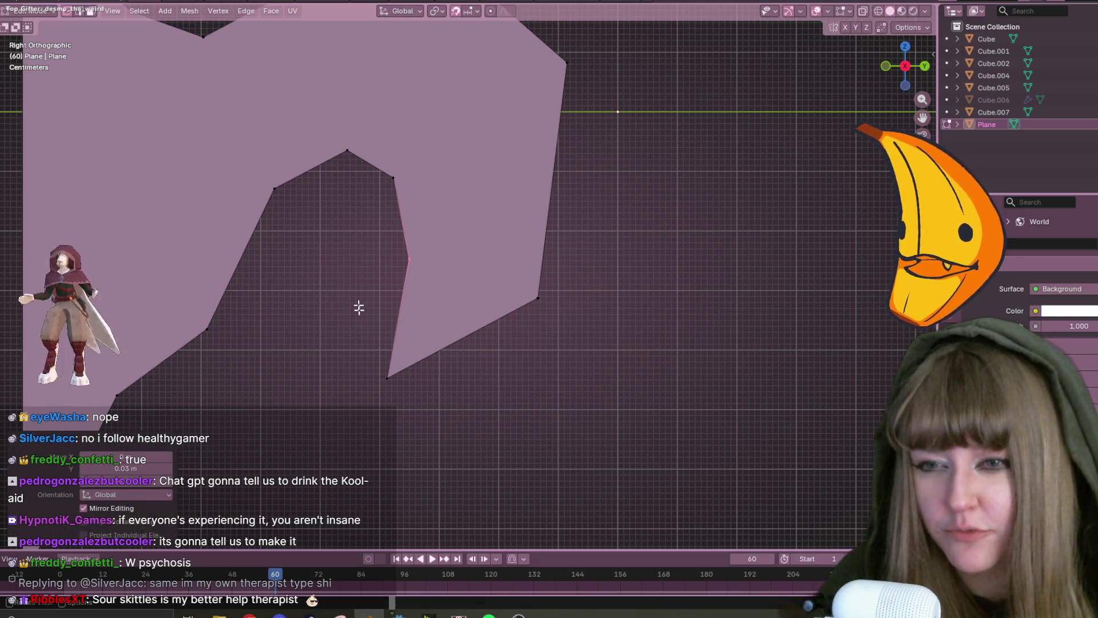
left_click(347, 151)
middle_click_drag(346, 106, 429, 197, "shift")
key("g")
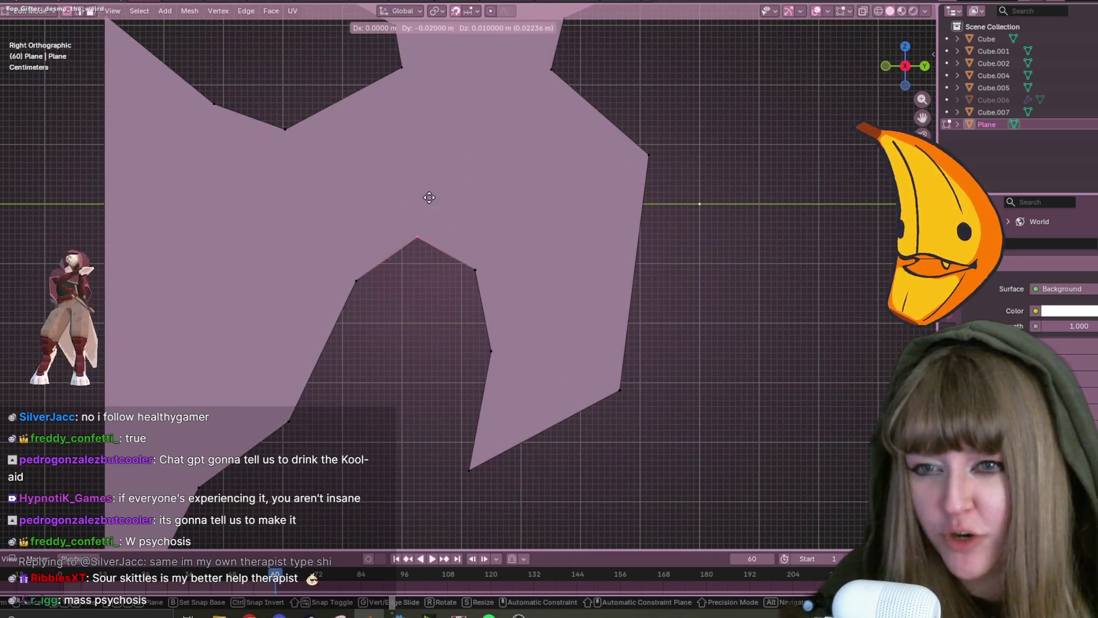
left_click(428, 192)
Cancel a move of the lower-left notch vertex and reposition the top notch vertex again.
left_click_drag(339, 265, 361, 295)
key("g")
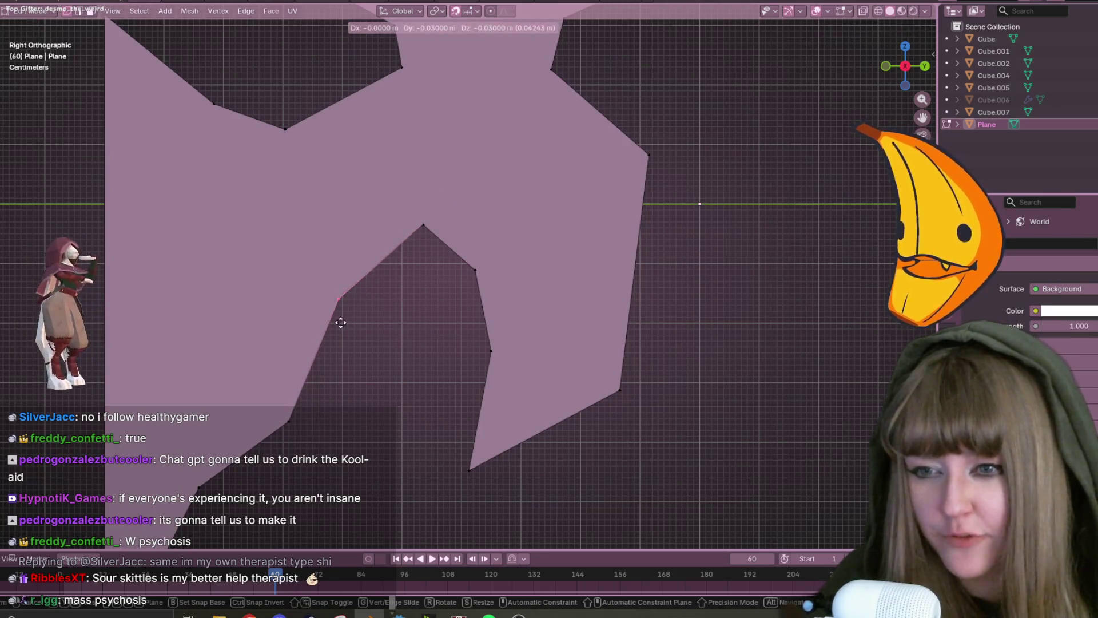
right_click(310, 324)
left_click_drag(417, 182, 437, 228)
key("g")
left_click(443, 238)
Adjust the right-edge vertices with small nudges, raising one of them upward.
scroll(443, 238, "down", 3)
left_click_drag(556, 177, 592, 232)
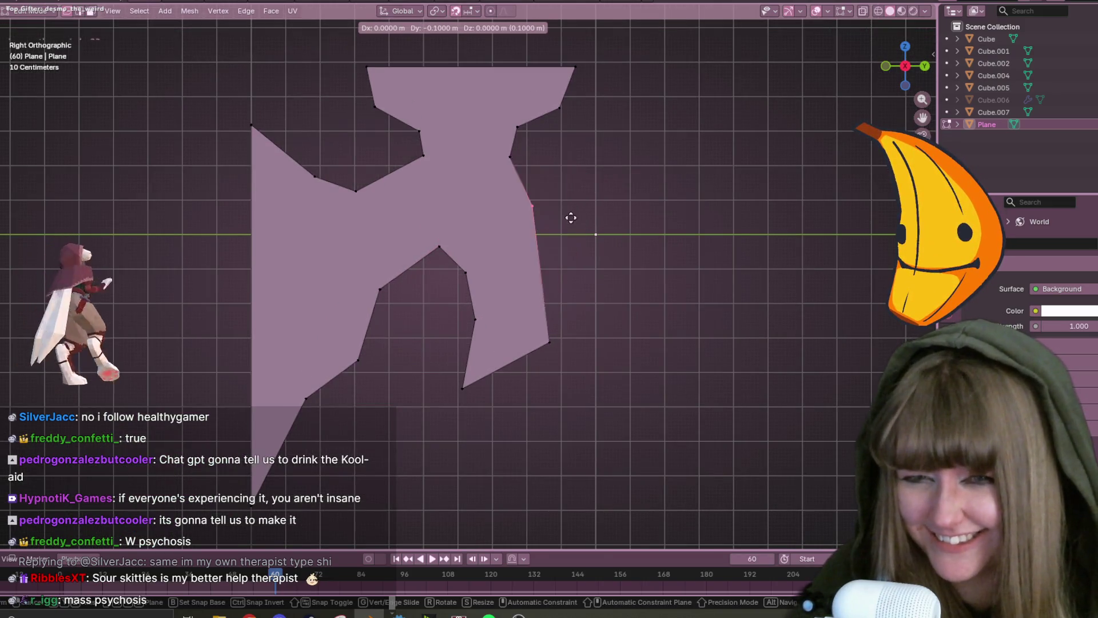
key("g")
left_click(589, 228)
scroll(668, 179, "up", 2)
scroll(668, 180, "up", 1)
mouse_move(669, 179)
middle_mouse_down("shift")
mouse_move(573, 179)
mouse_move(498, 297)
middle_mouse_up("shift")
key("g")
left_click(482, 302)
key("g")
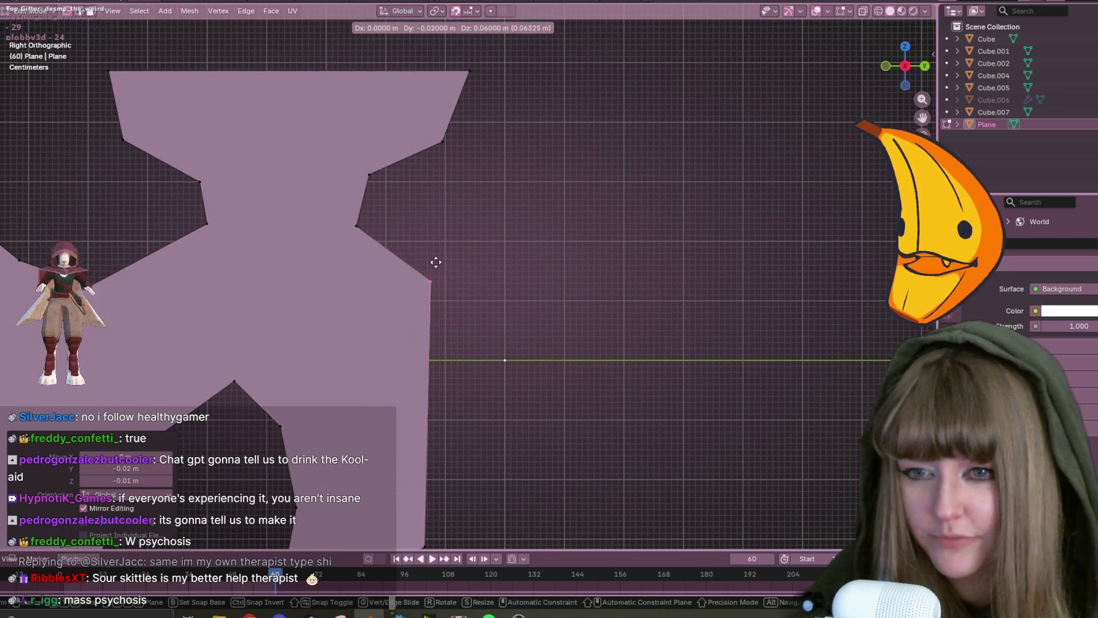
left_click(439, 253)
Move the inner corner vertex up to a new position.
mouse_move(439, 252)
middle_mouse_down("shift")
mouse_move(591, 346)
mouse_move(502, 395)
middle_mouse_up("shift")
left_click(381, 339)
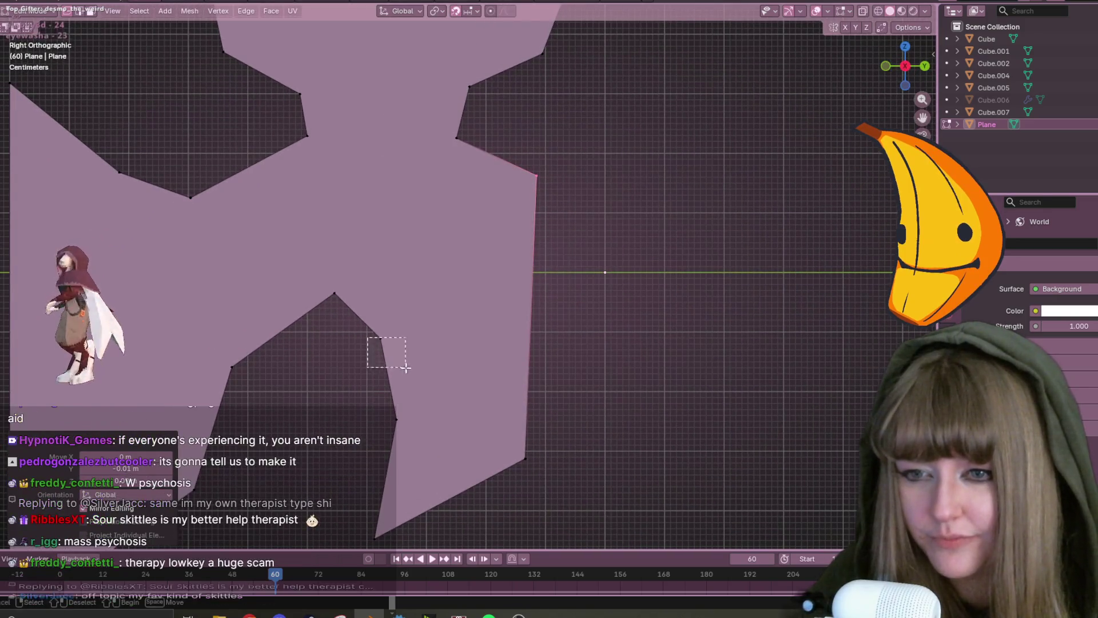
key("g")
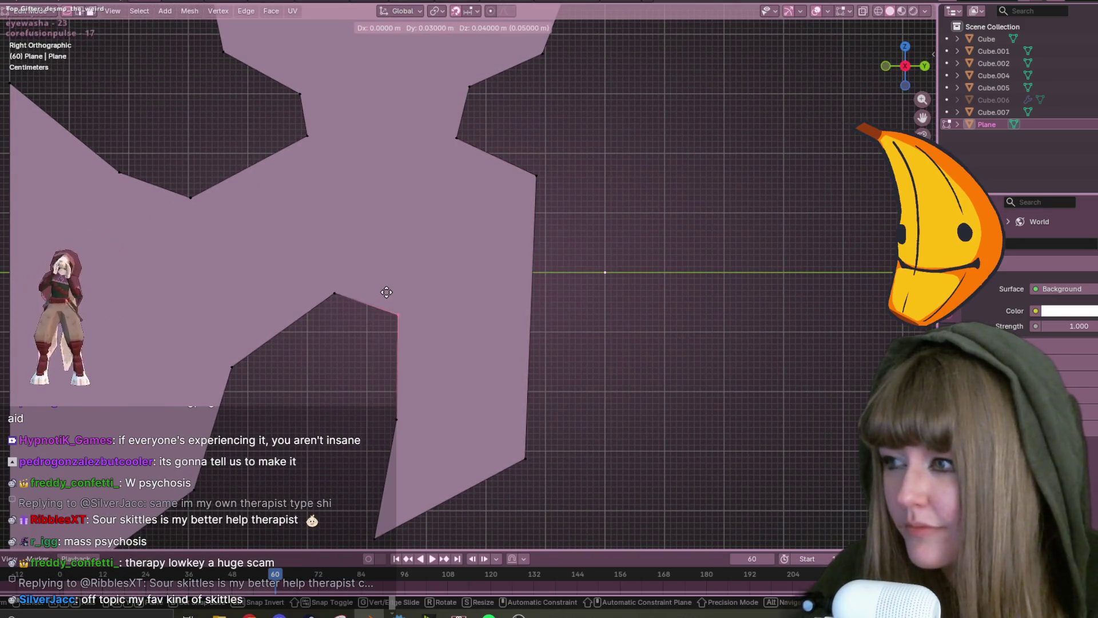
left_click(380, 299)
scroll(380, 300, "down", 1)
mouse_move(379, 299)
middle_mouse_down("shift")
mouse_move(486, 289)
mouse_move(456, 260)
mouse_move(499, 313)
middle_mouse_up("shift")
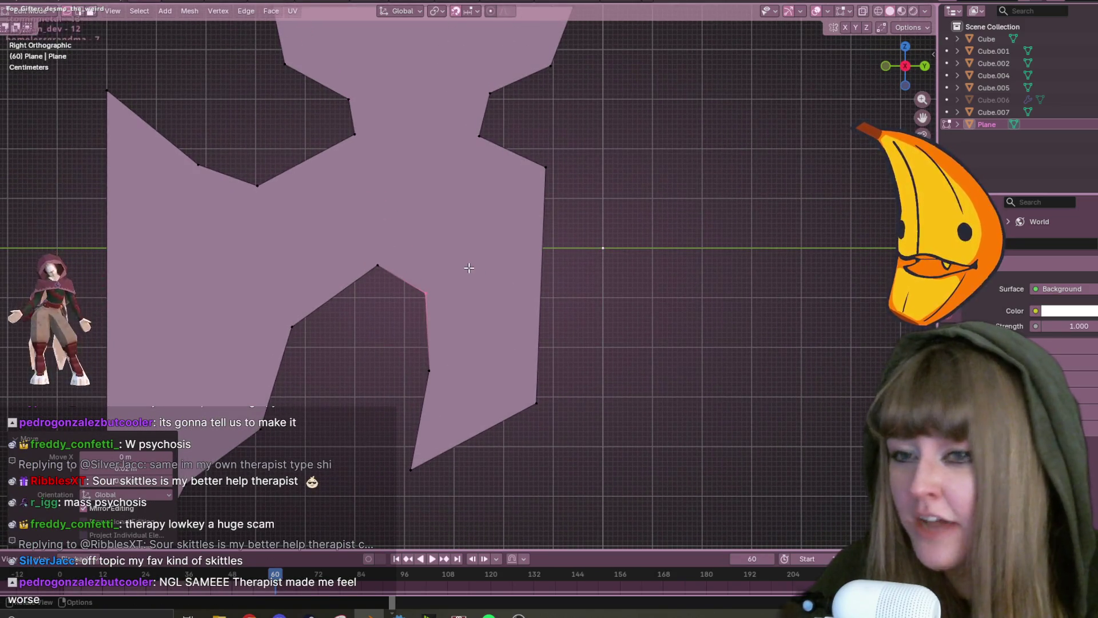
Reposition the right-side vertex and the upper right vertex below the neck.
key("g")
left_click(431, 186)
left_click(546, 167)
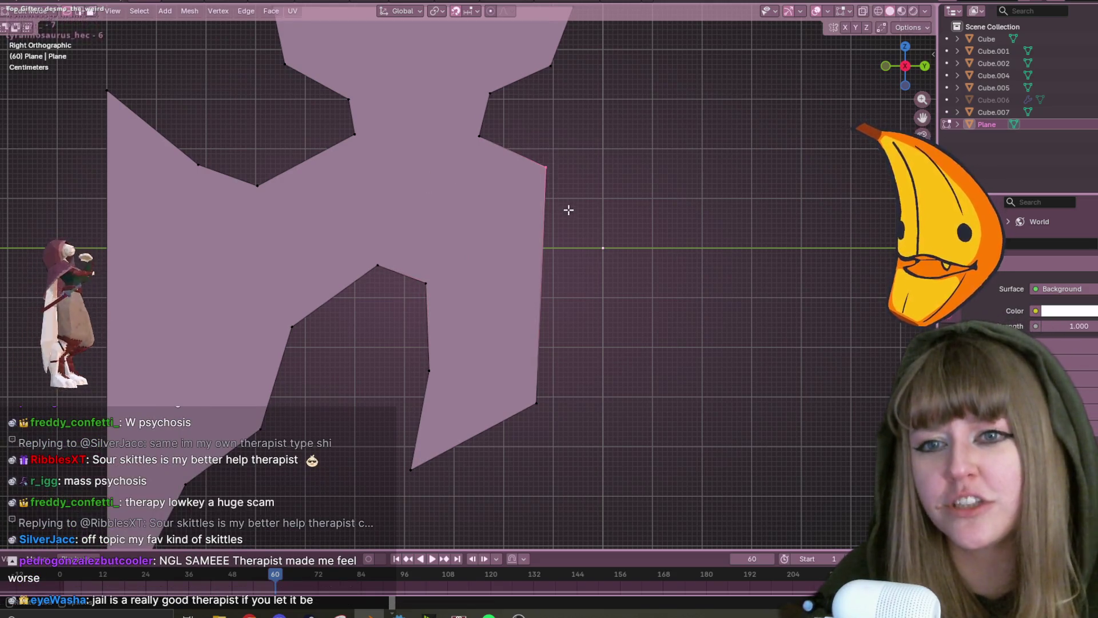
key("g")
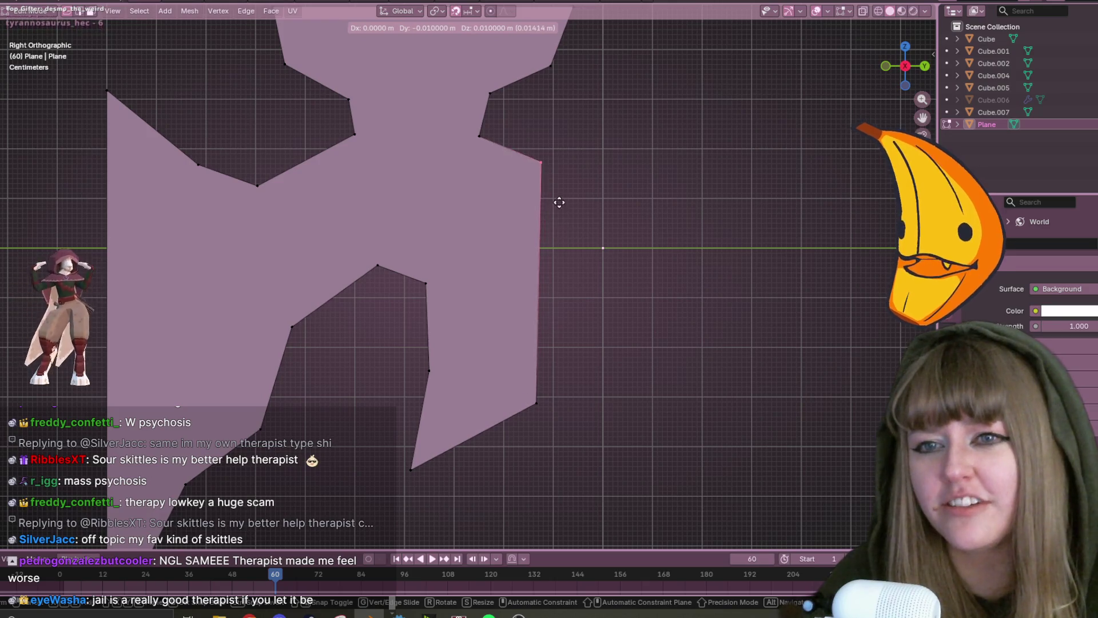
left_click(571, 265)
left_click(479, 137)
key("g")
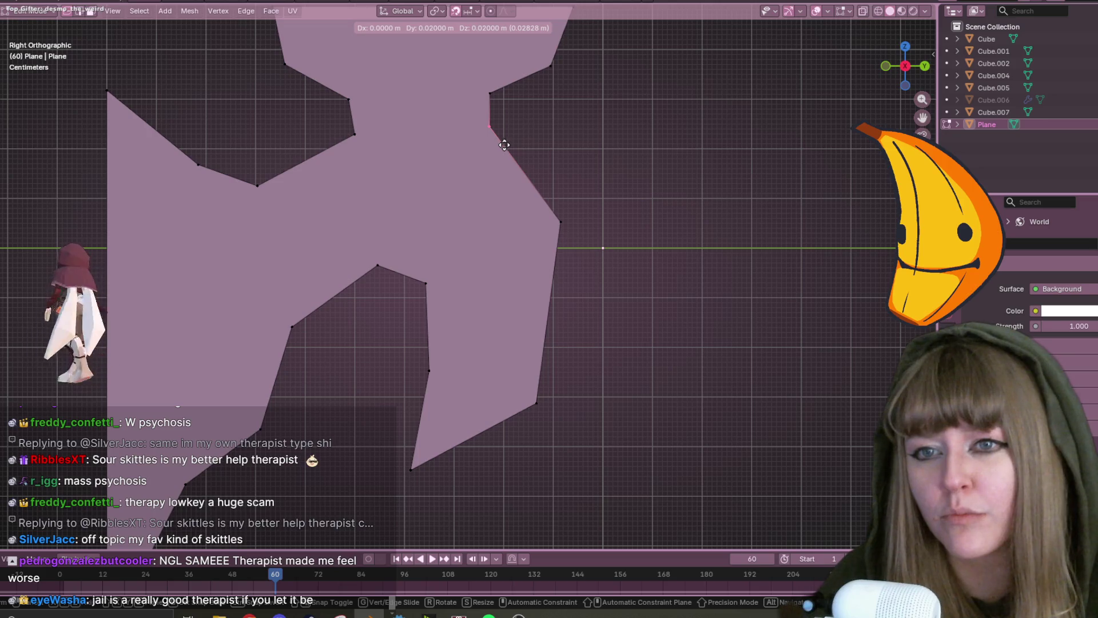
left_click(501, 146)
Move the left neck vertex so the neck becomes a level horizontal edge.
left_click(355, 134)
key("g")
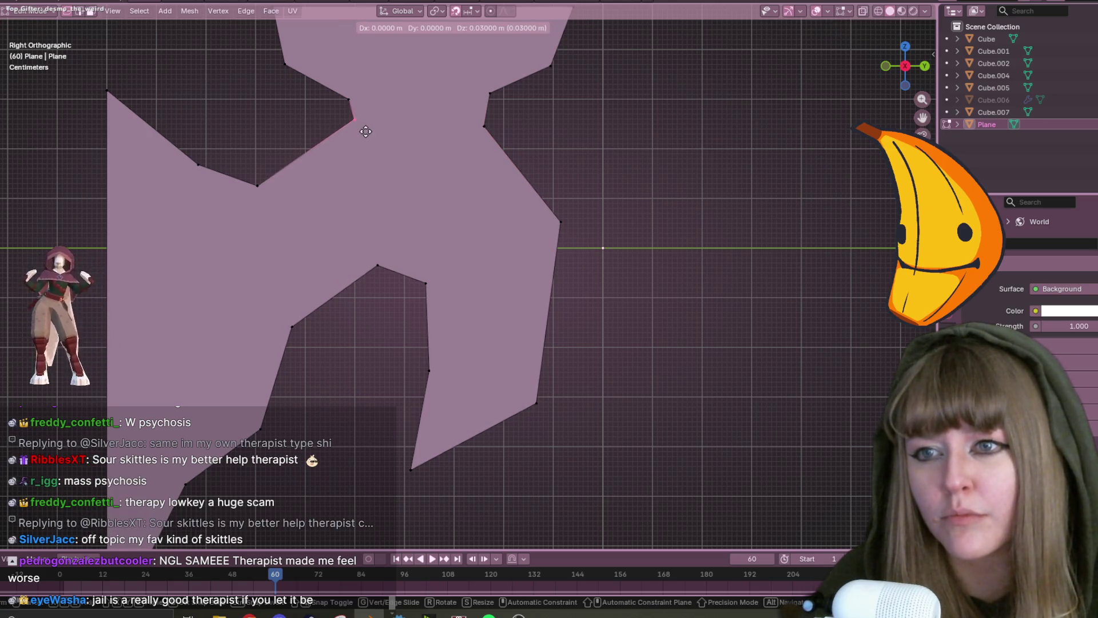
left_click(366, 133)
left_click(485, 125, "shift")
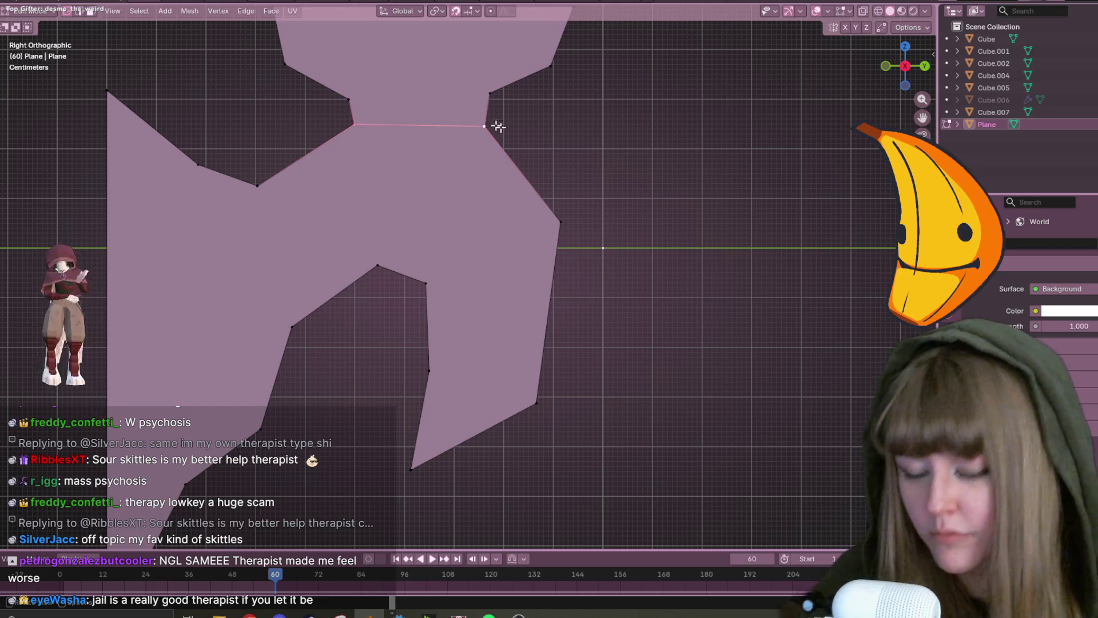
left_click(573, 146)
left_click(367, 133)
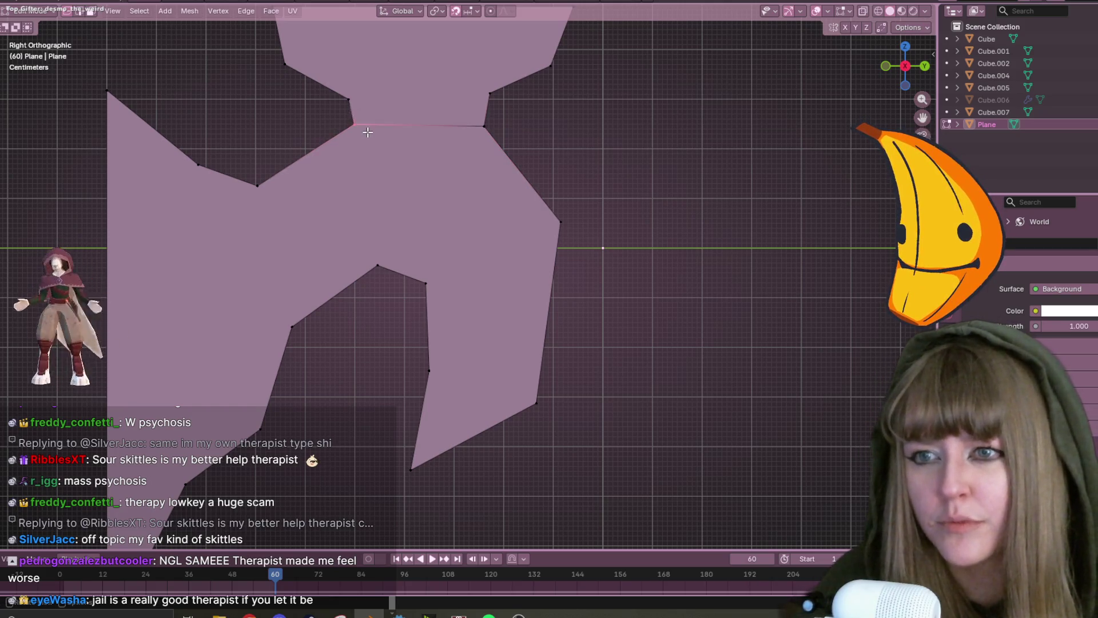
key("g")
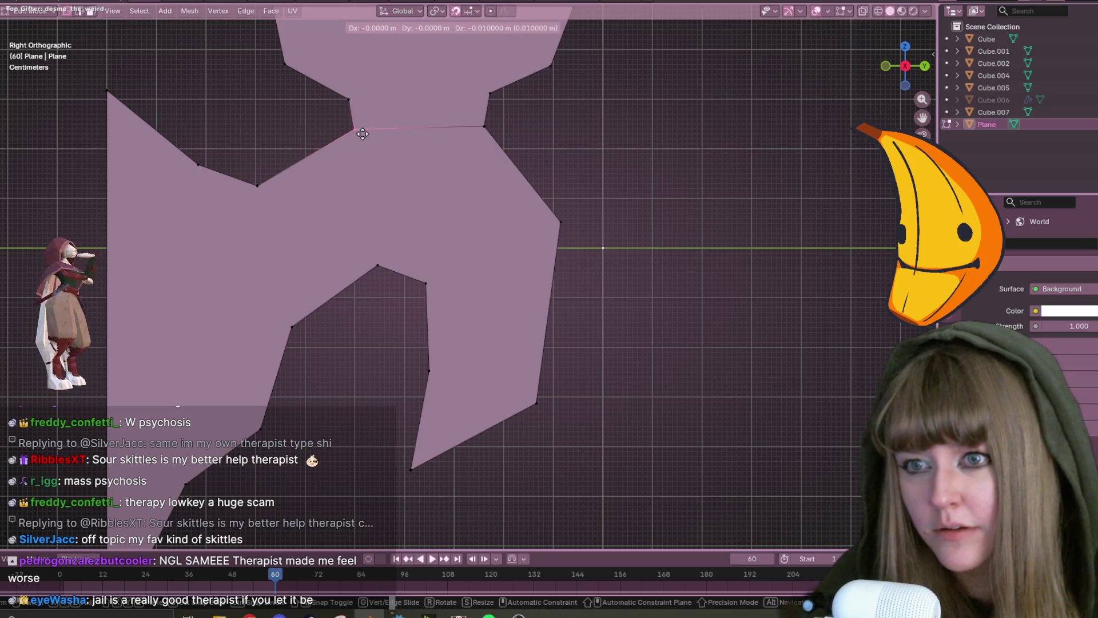
left_click(366, 133)
Box-select the top edge of the upper block.
scroll(510, 173, "down", 3)
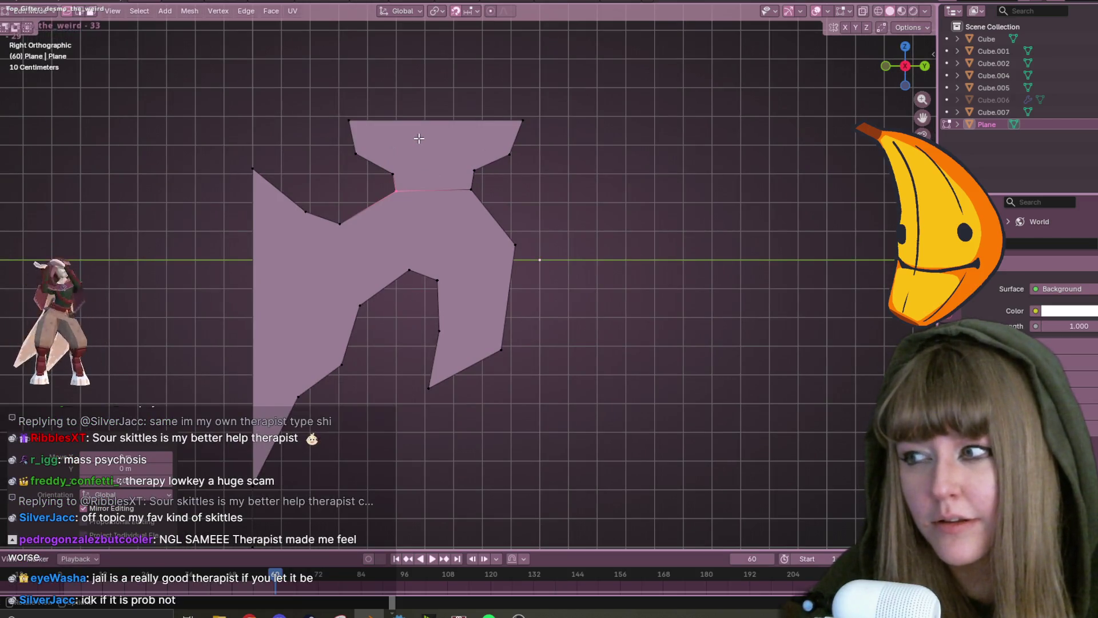
scroll(435, 115, "up", 2)
scroll(463, 103, "up", 1)
scroll(492, 138, "down", 1)
middle_click_drag(508, 162, 525, 183, "shift")
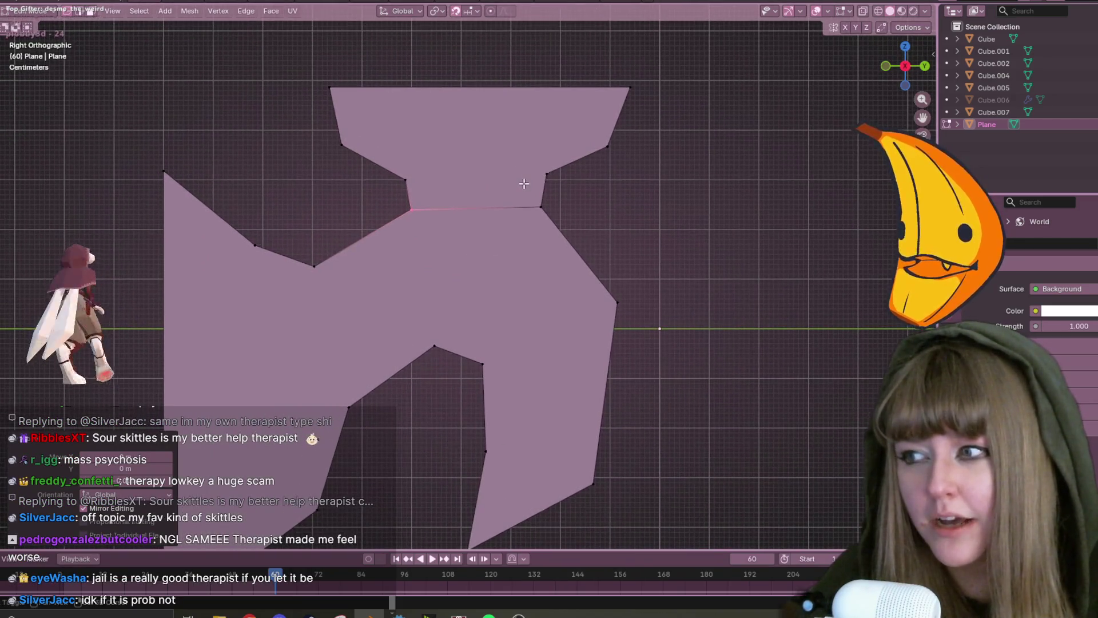
left_click_drag(393, 168, 423, 188)
left_click_drag(569, 134, 619, 151)
left_click_drag(618, 62, 648, 93, "shift")
mouse_move(294, 55)
left_mouse_down()
mouse_move(340, 70)
mouse_move(346, 94)
left_mouse_up()
scroll(740, 93, "down", 2)
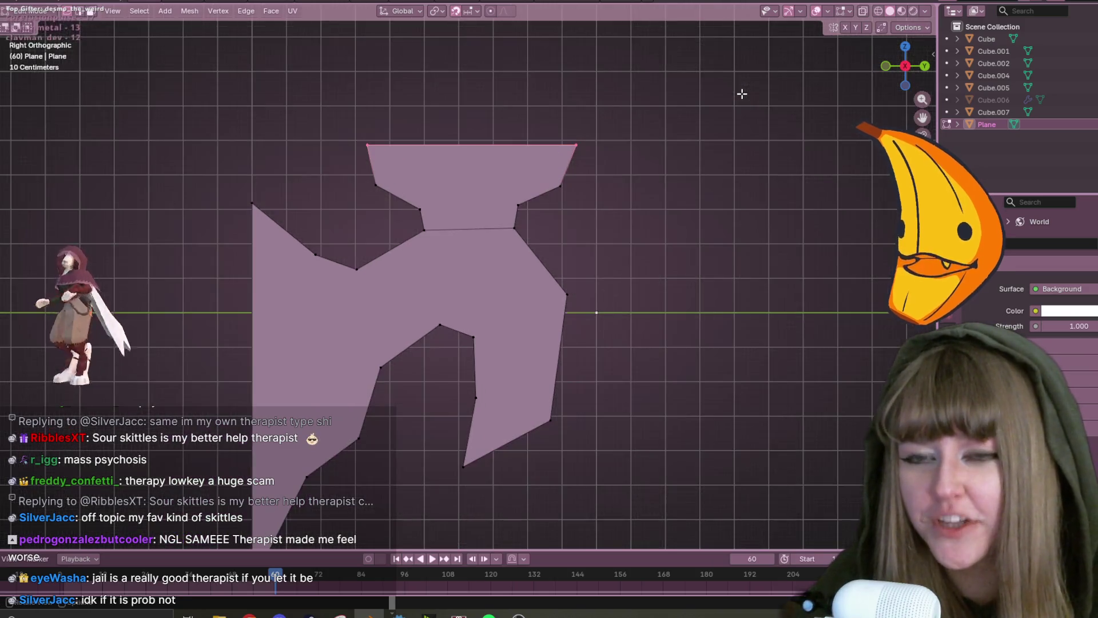
Scale the top edge of the upper block wider, to about 1.067.
key("s")
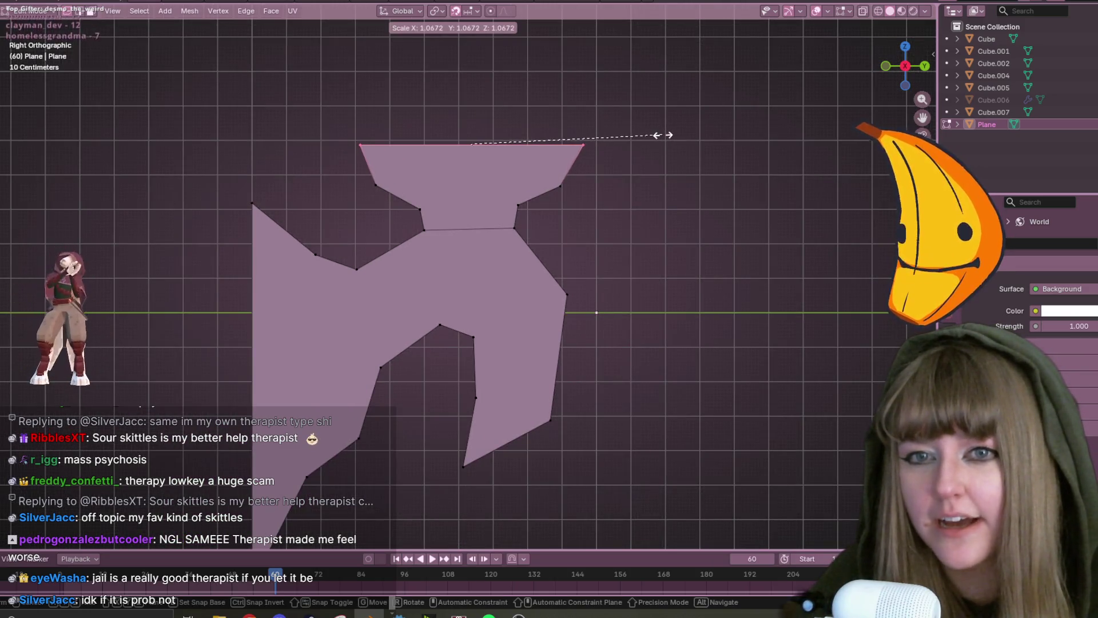
left_click(667, 135)
scroll(686, 214, "down", 2)
middle_click_drag(689, 402, 735, 302, "shift")
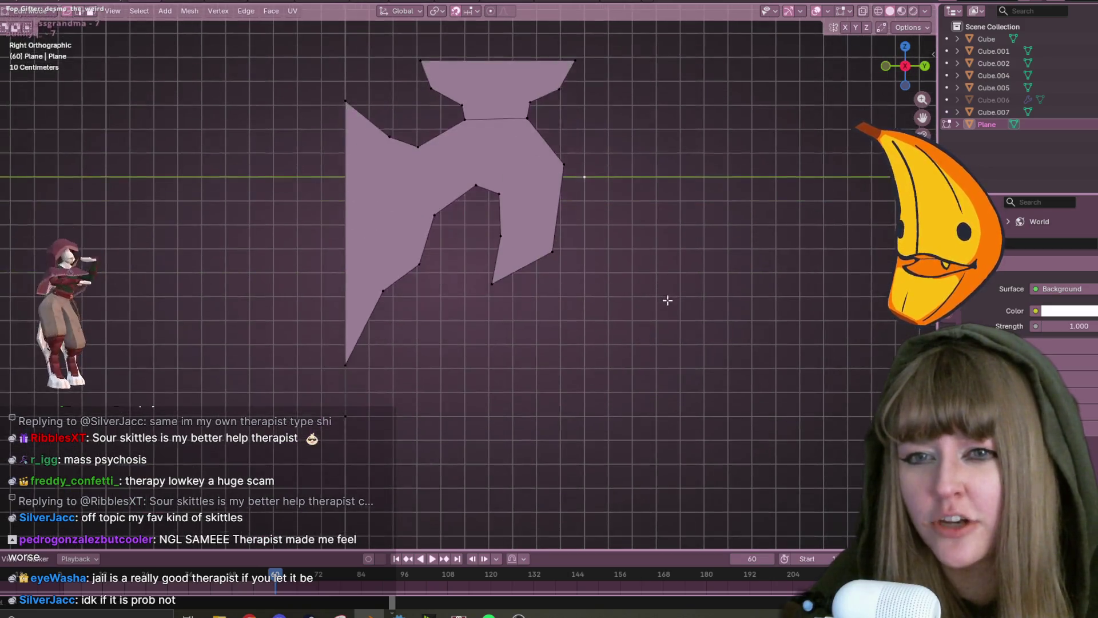
Slide the upper-left slope vertex onto the corner and reposition nearby outline vertices.
left_click(433, 170)
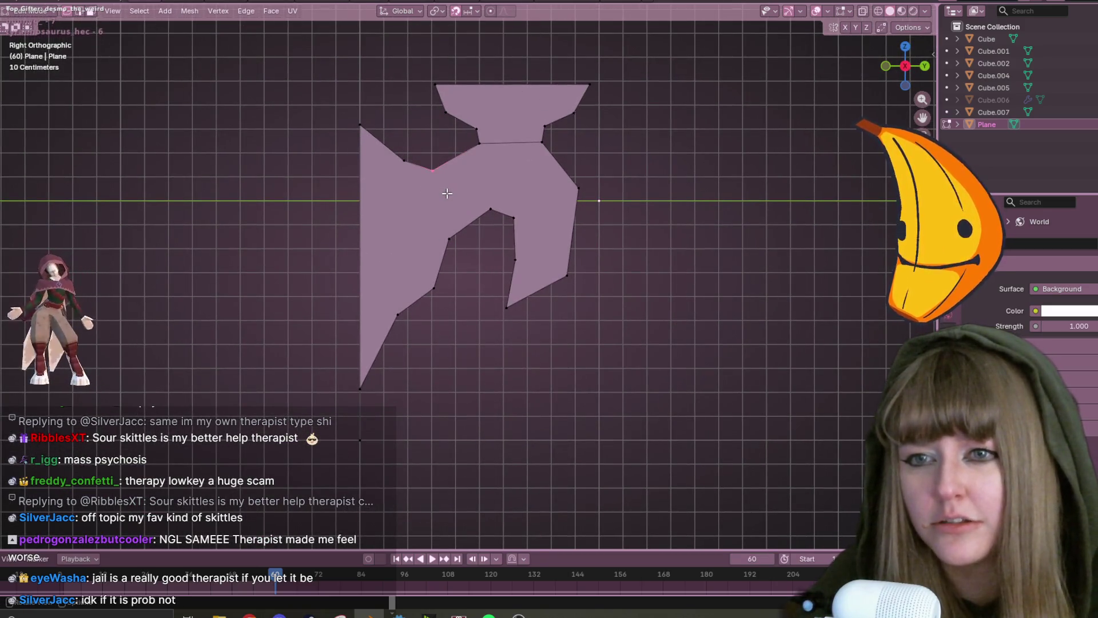
left_click(405, 160)
key("g")
key("g")
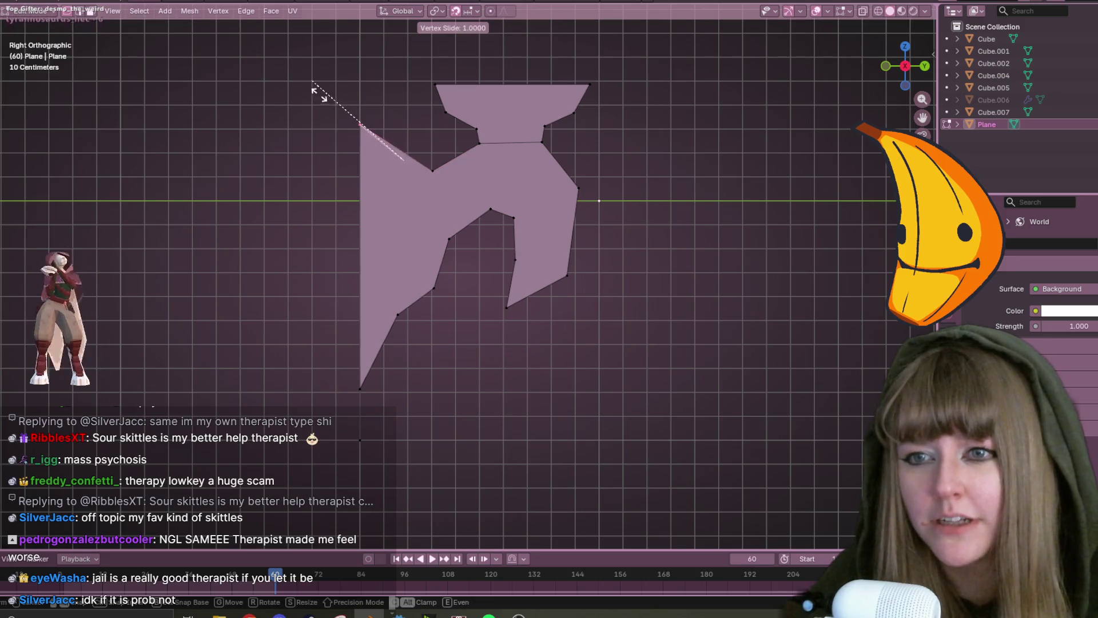
left_click(314, 91)
left_click(433, 171)
key("g")
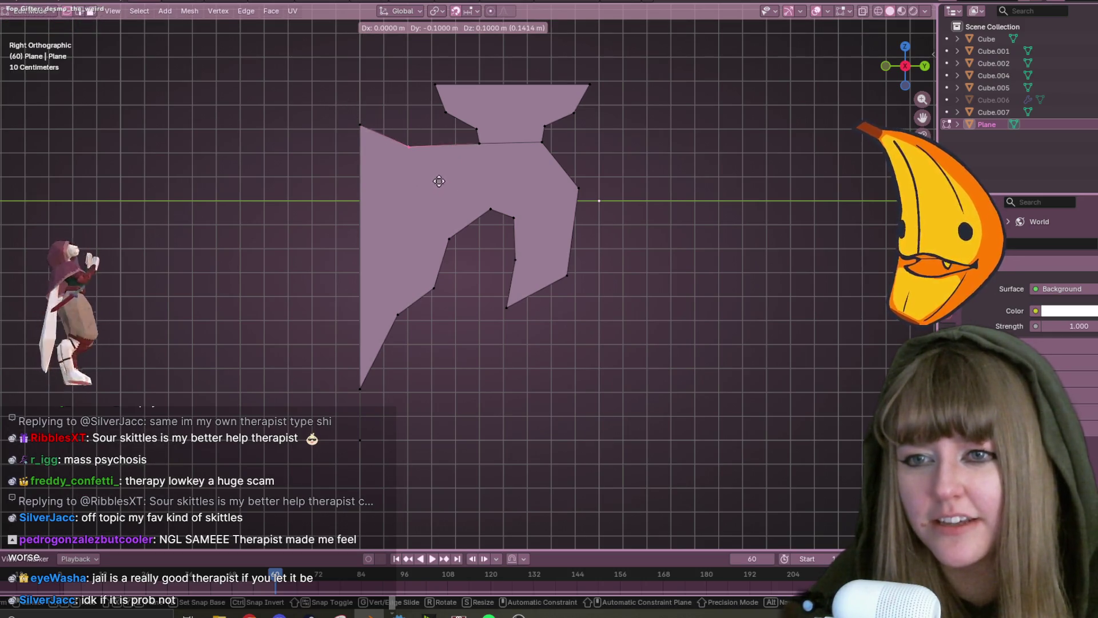
left_click(452, 170)
scroll(440, 201, "up", 2)
key("g")
left_click(420, 224)
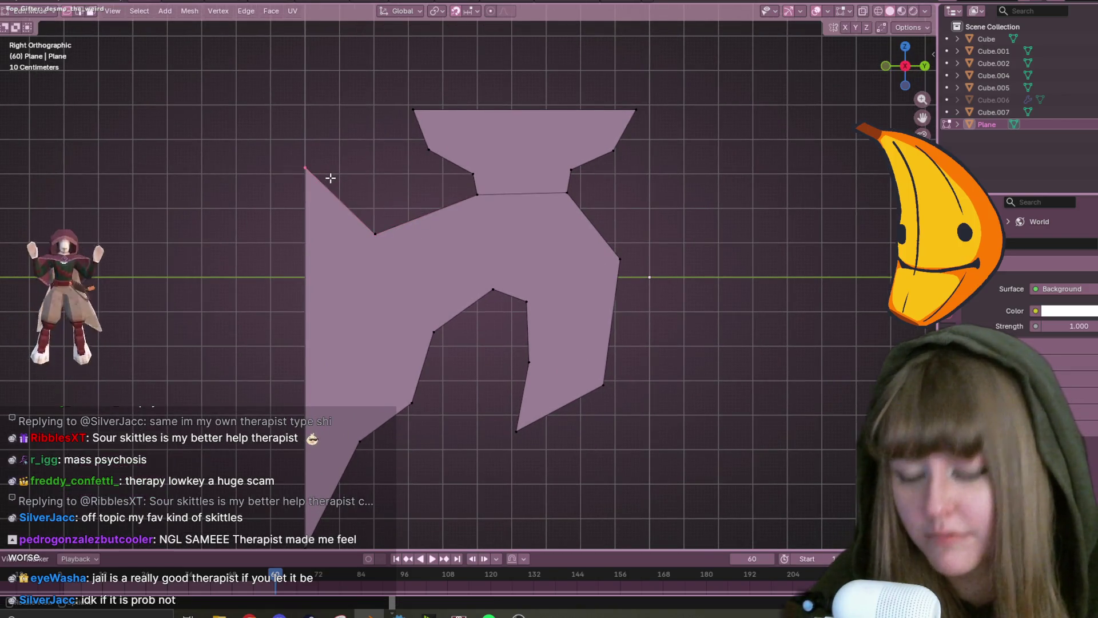
Merge overlapping vertices with Merge > By Distance.
key("m")
left_click(324, 221)
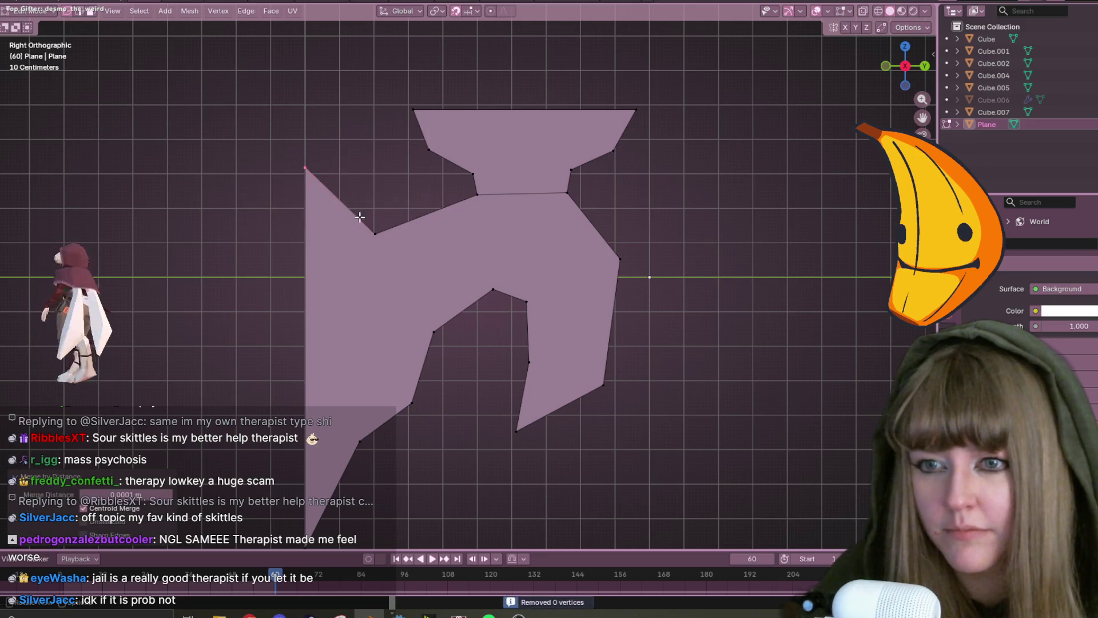
scroll(398, 252, "up", 2)
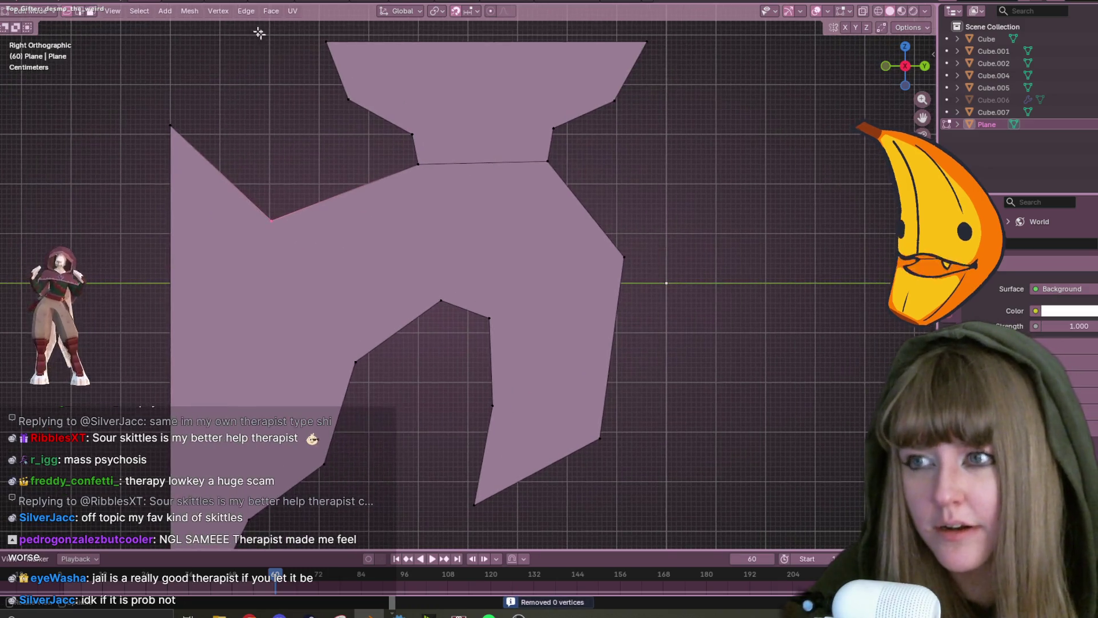
scroll(385, 164, "down", 3)
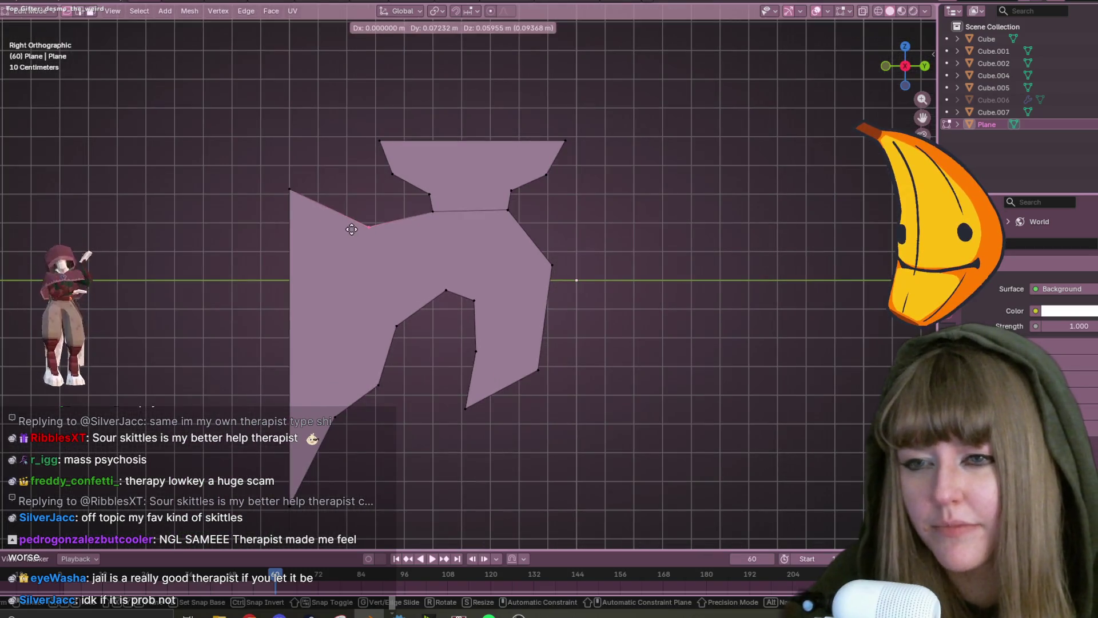
Lower the short edge inside the notch and move the notch's right edge down.
key("g")
left_click(475, 239)
left_click(467, 302)
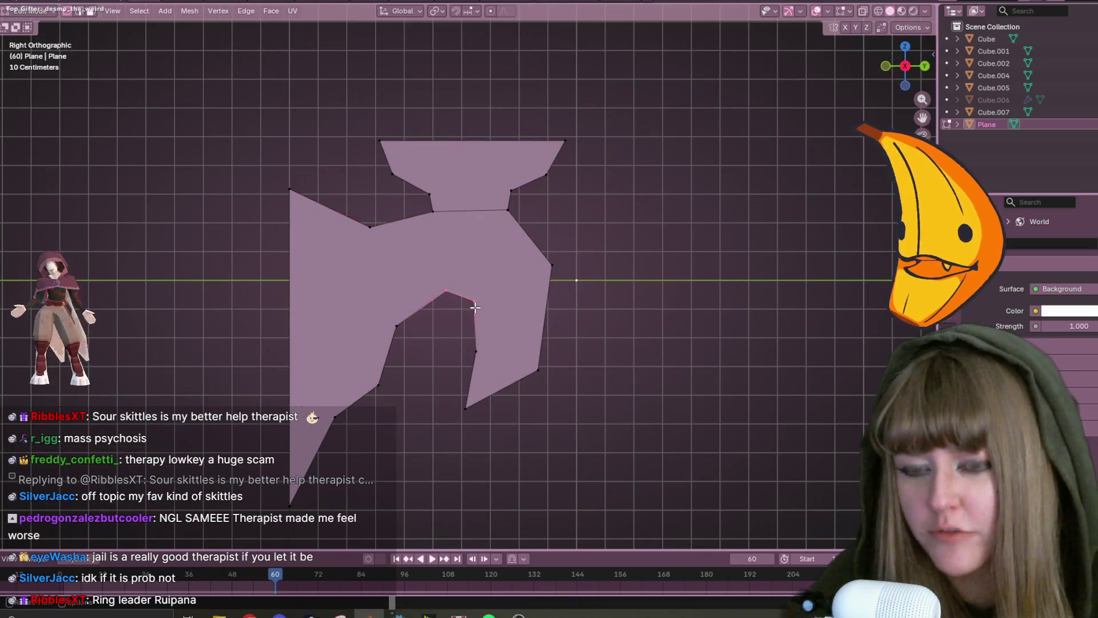
key("g")
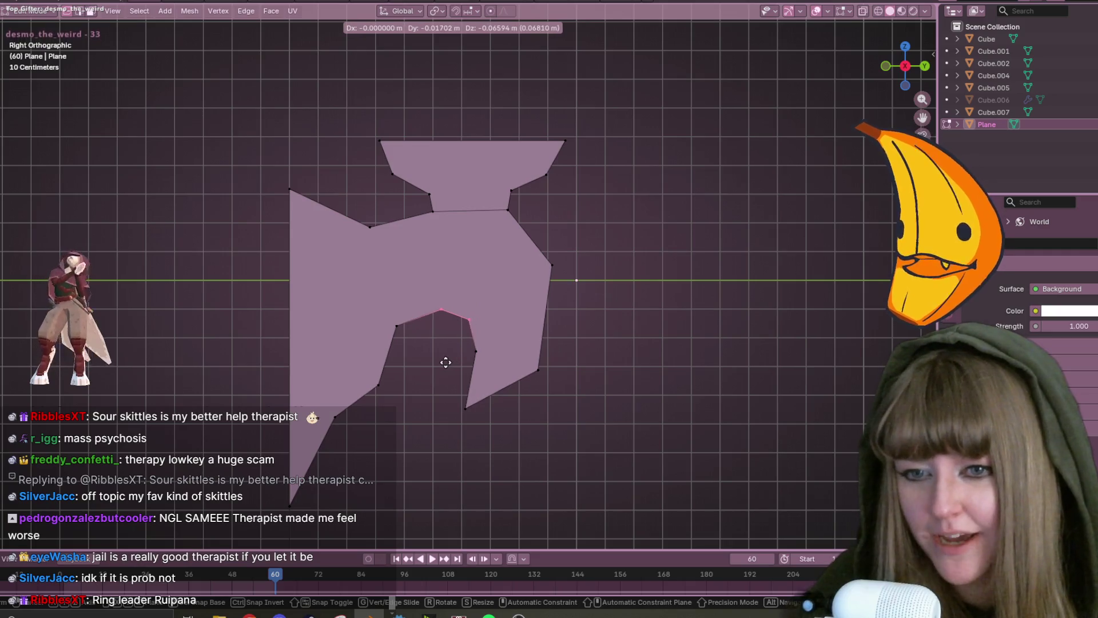
left_click(444, 362)
left_click(472, 369)
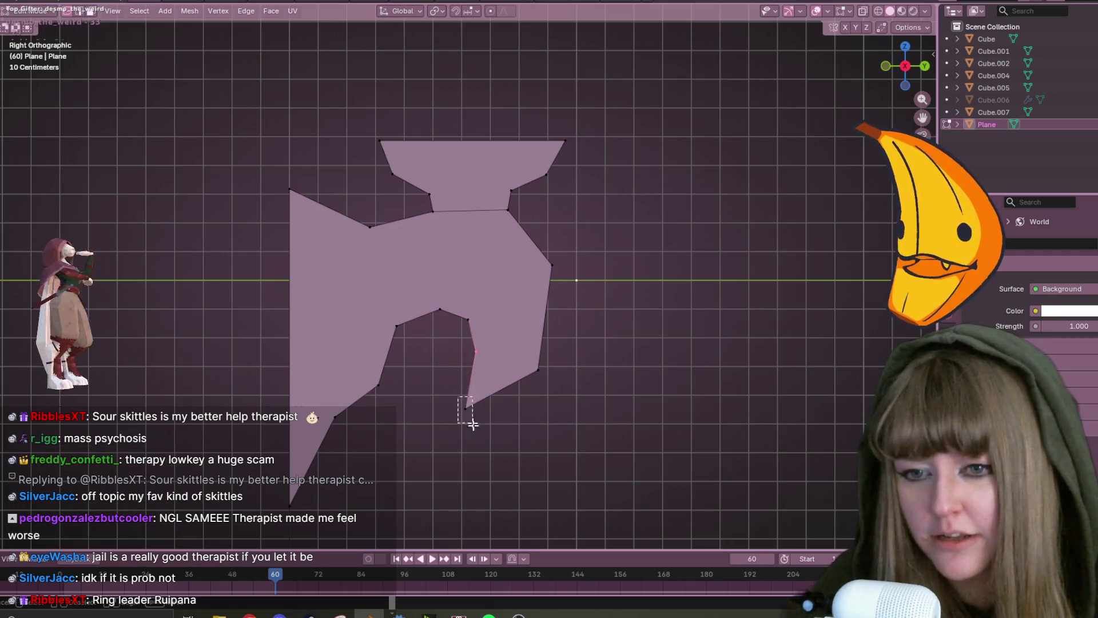
key("g")
left_click(498, 447)
Shift the notch's right vertex slightly up and right, then adjust the selection further.
left_click(536, 370)
key("g")
left_click(571, 394)
middle_click_drag(547, 446, 517, 387, "shift")
key("g")
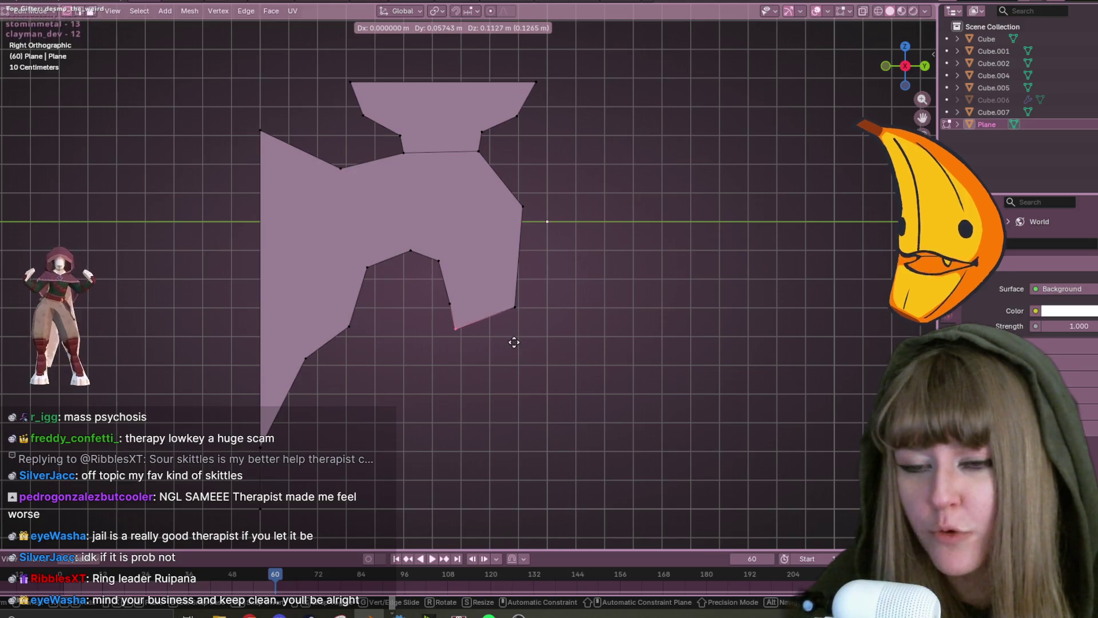
left_click(515, 341)
Raise the left edge of the notch.
left_click(444, 295)
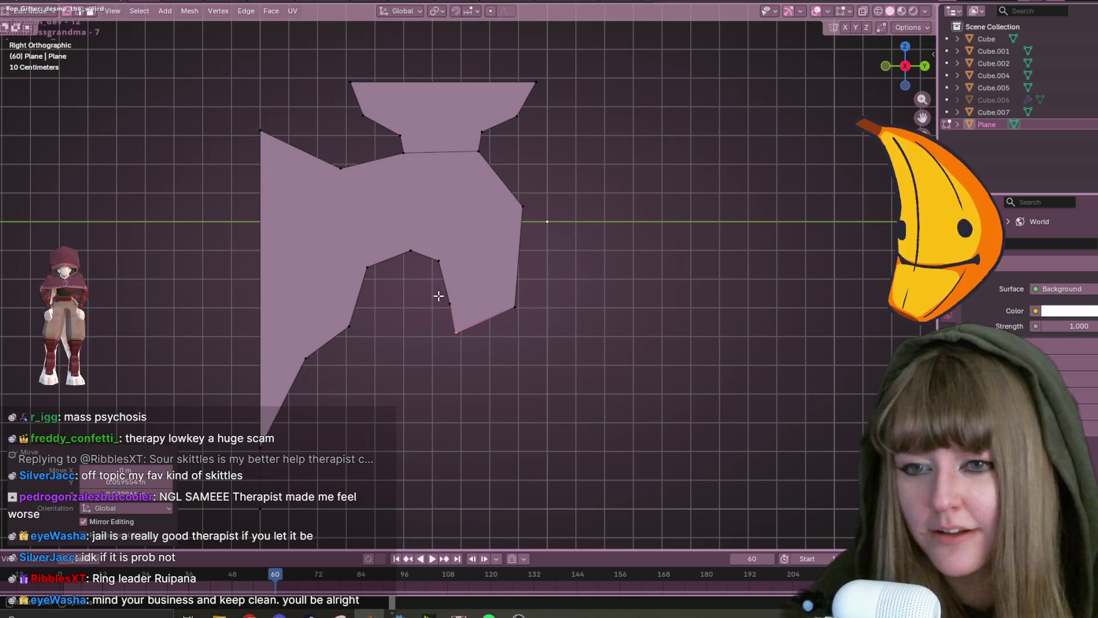
scroll(472, 310, "up", 2)
middle_click_drag(472, 310, 437, 318, "shift")
key("g")
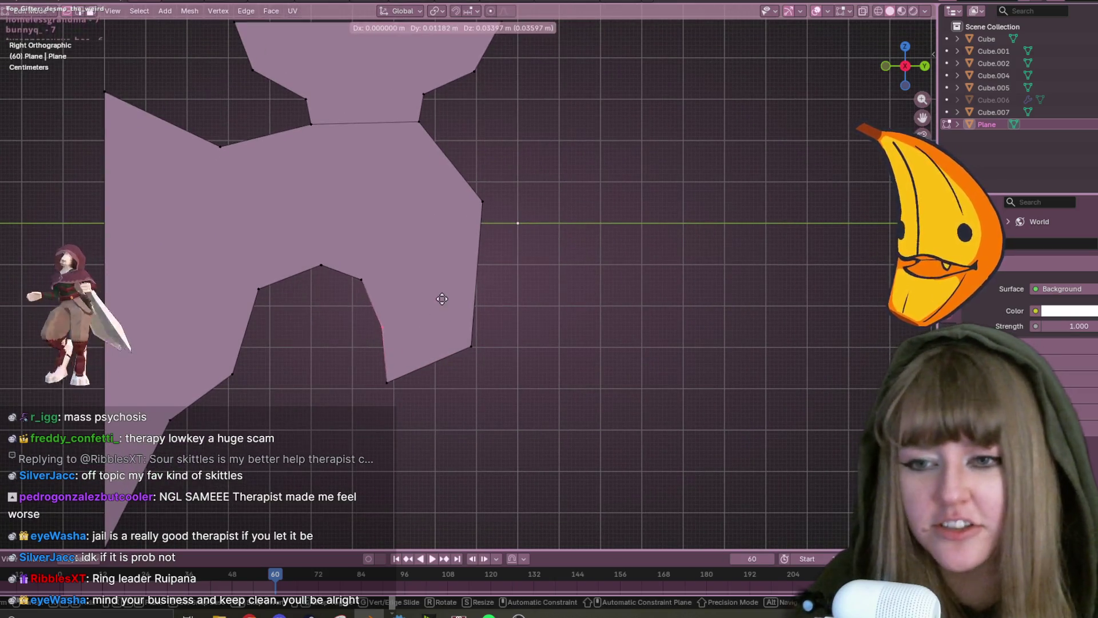
left_click(453, 286)
Keep the right corner vertex after an undone deletion, moving it up and slightly left.
left_click_drag(458, 167, 507, 215)
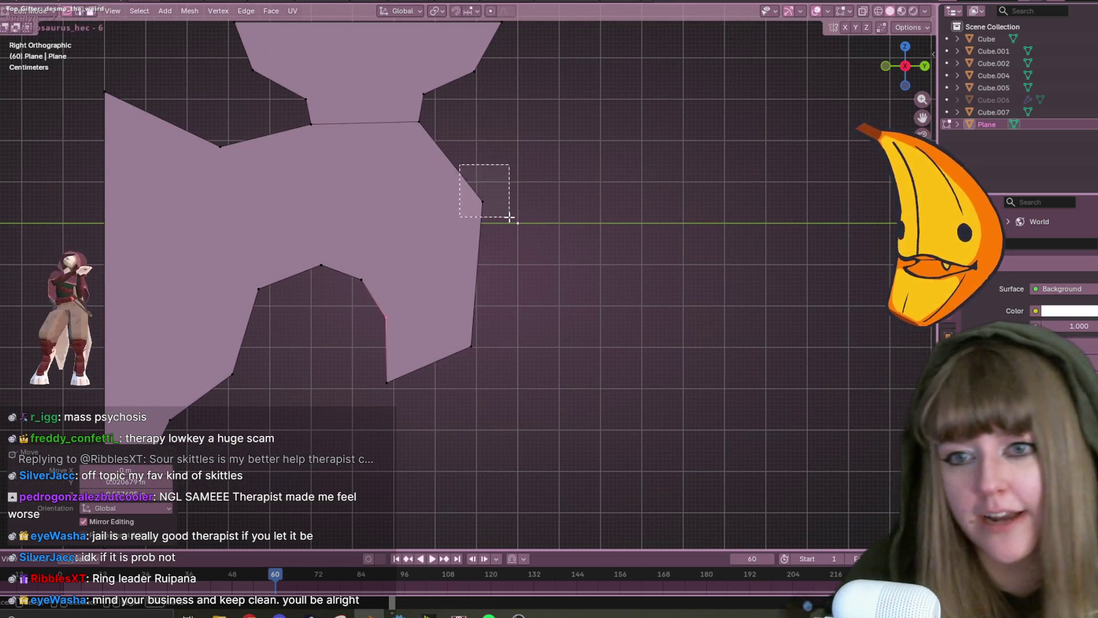
key("x")
left_click(517, 182)
key("ctrl+z")
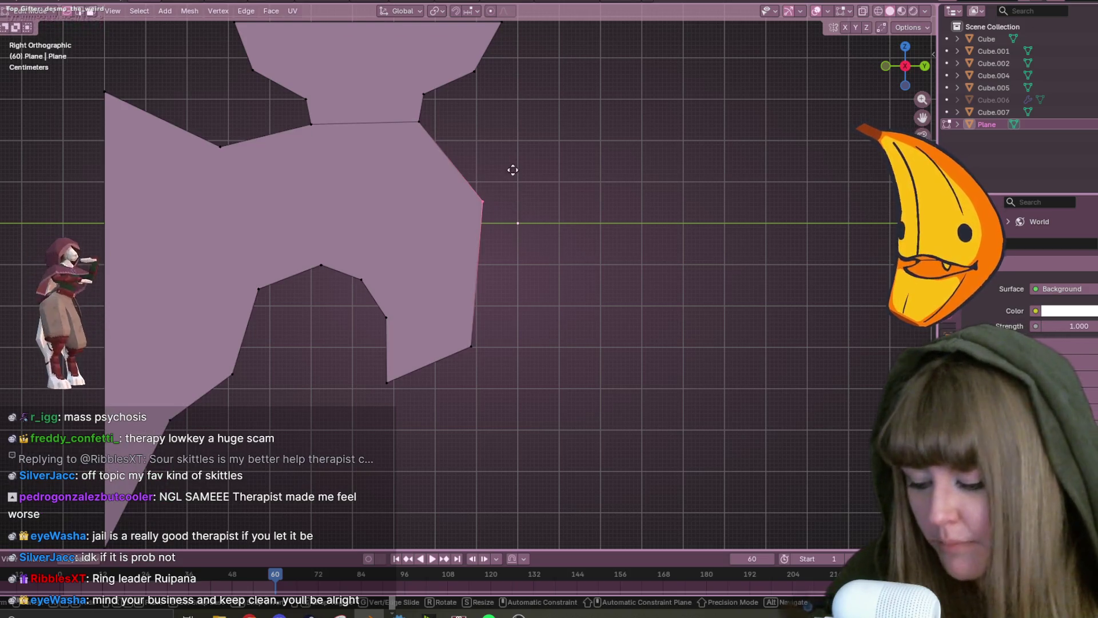
key("g")
left_click(517, 137)
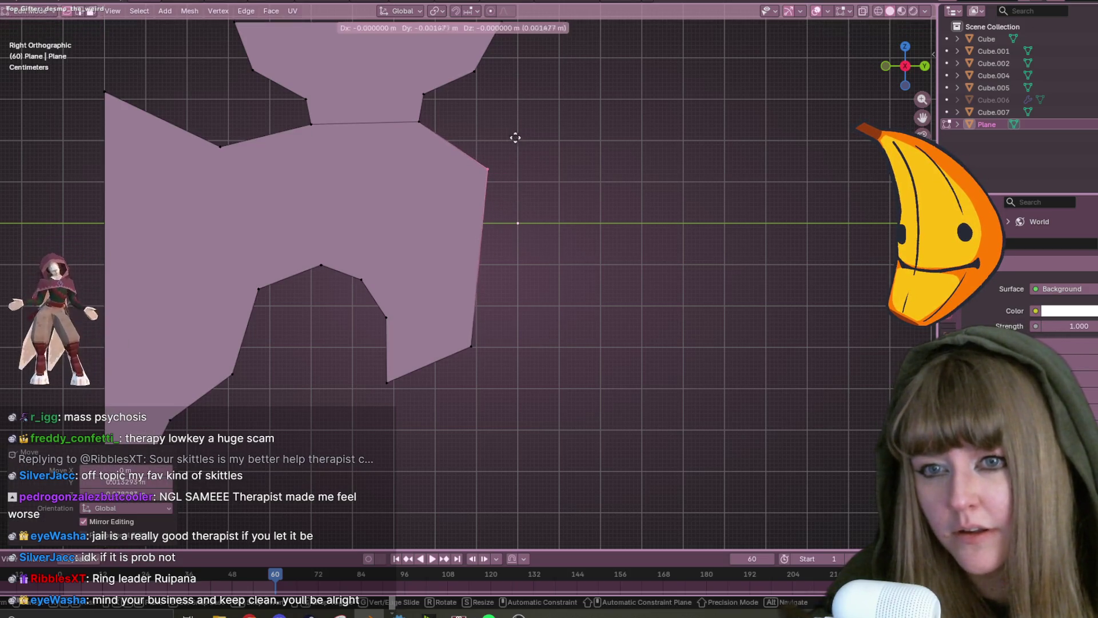
key("g")
left_click(502, 138)
Reposition the lower-right vertex and the vertex at the upper notch.
left_click_drag(451, 289, 494, 381)
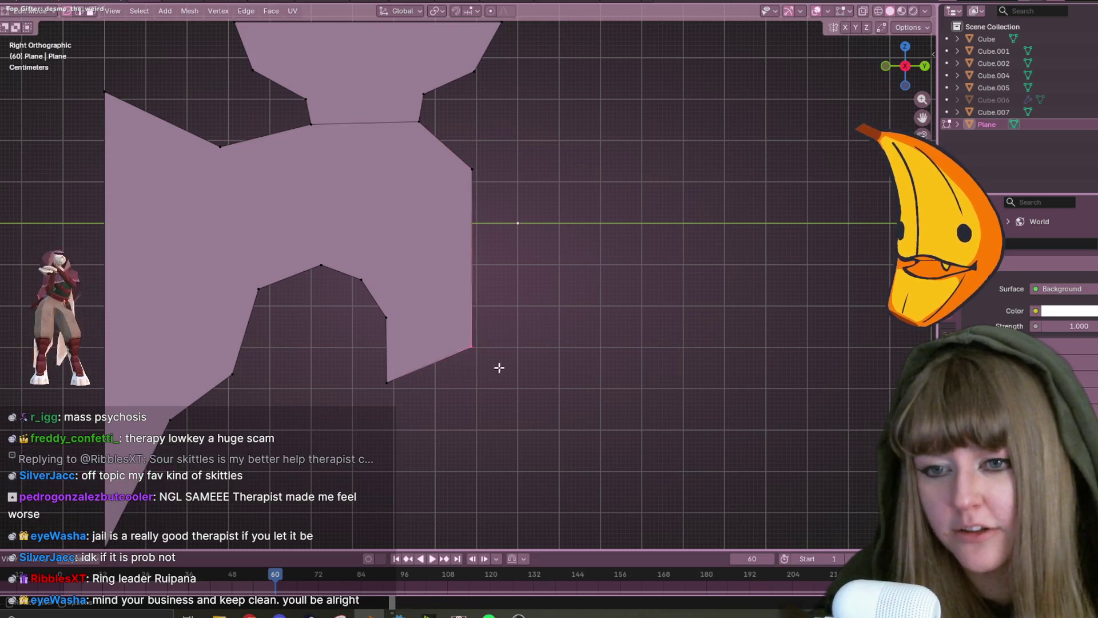
key("g")
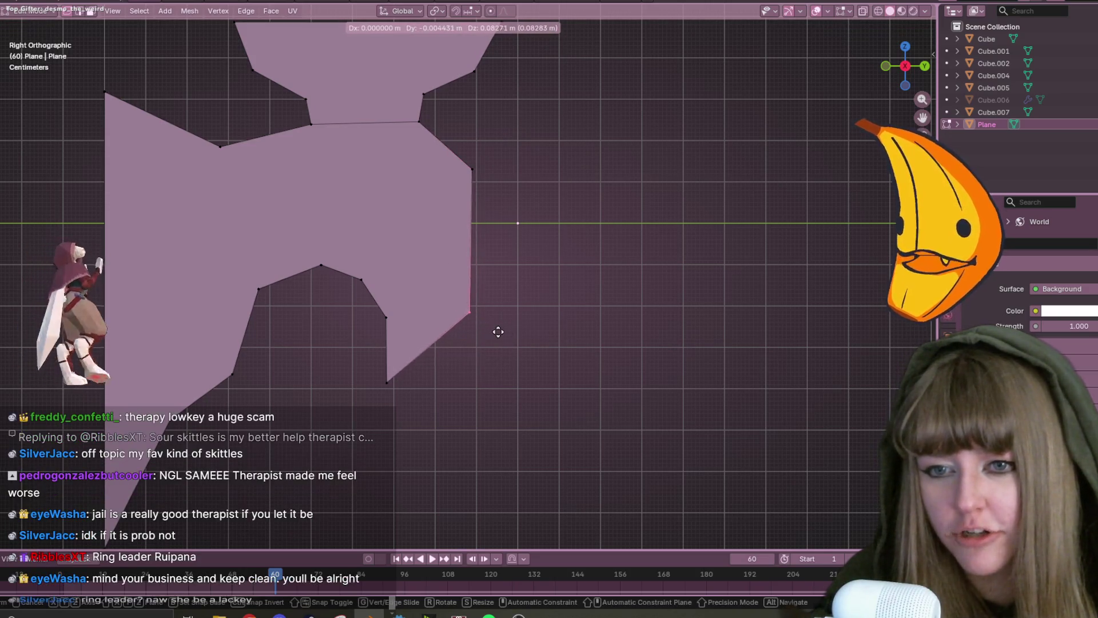
left_click(498, 328)
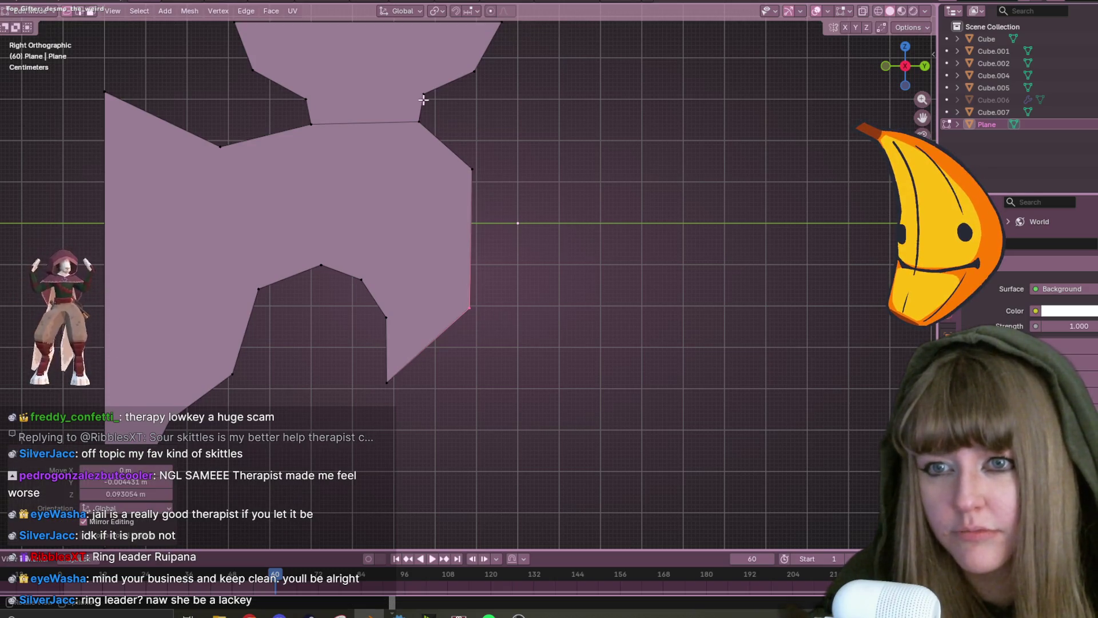
left_click(416, 123)
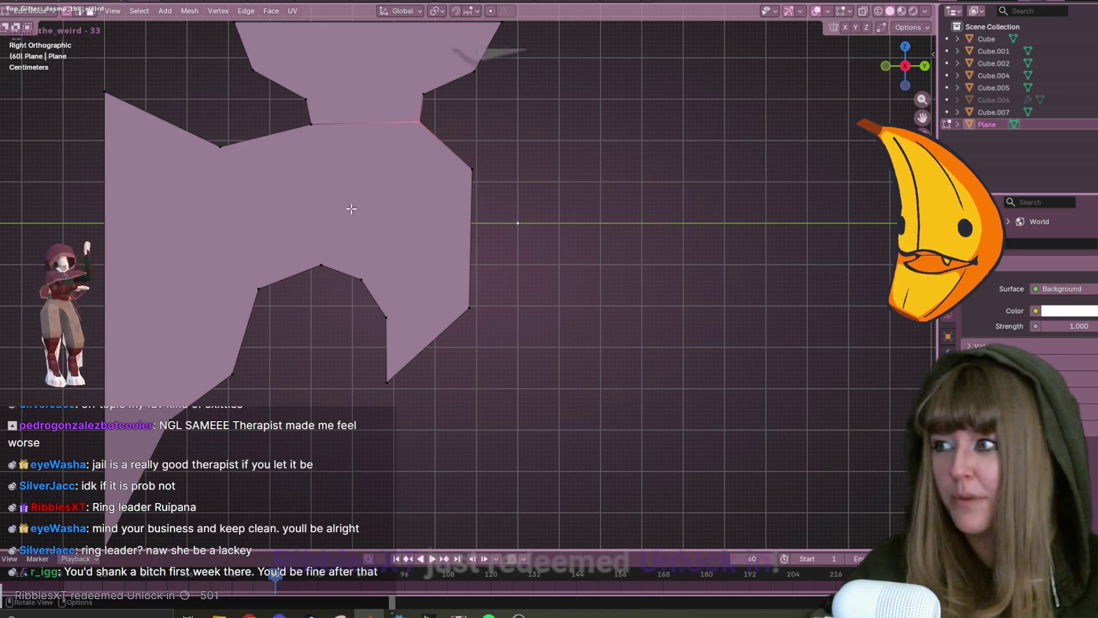
middle_click_drag(435, 229, 521, 225, "shift")
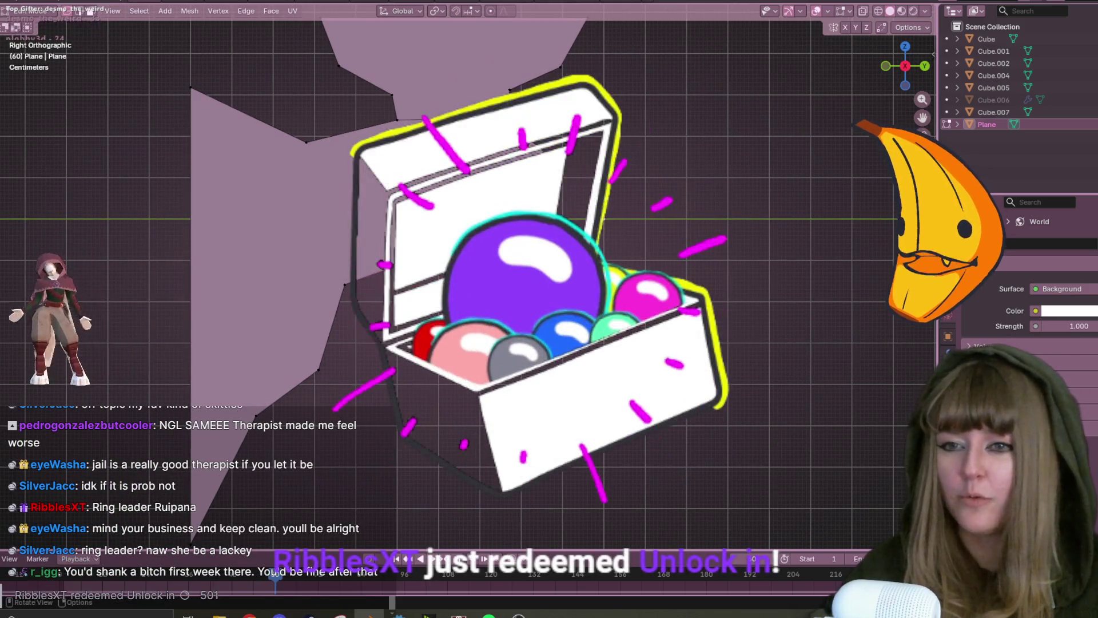
key("g")
left_click(383, 372)
Move a left-side vertex up, then orbit the view into perspective.
scroll(384, 372, "down", 1)
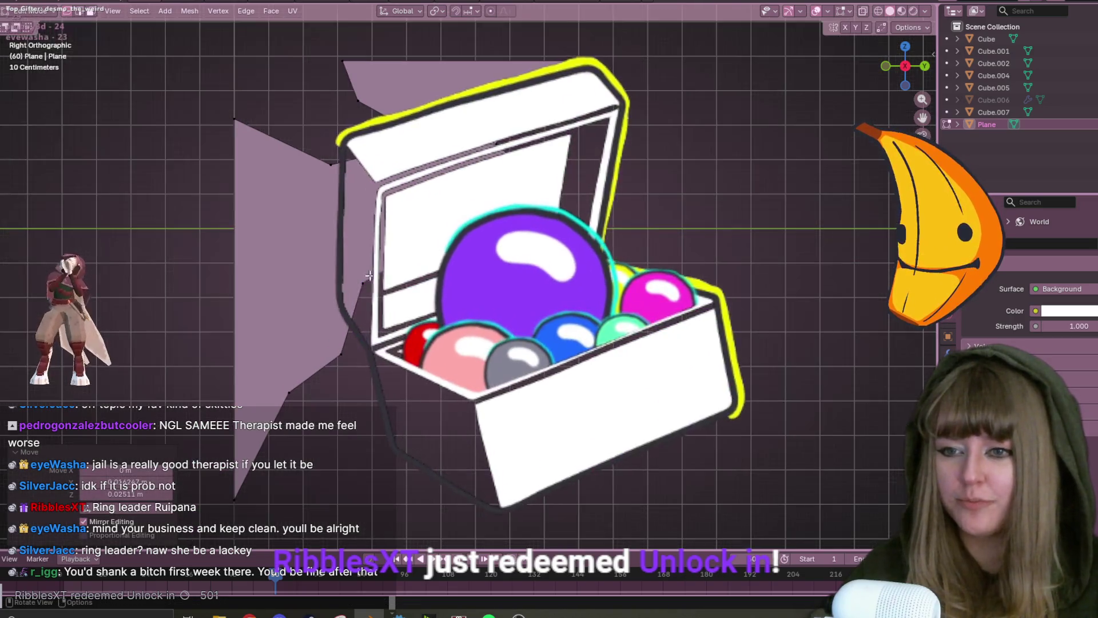
left_click_drag(381, 205, 381, 205)
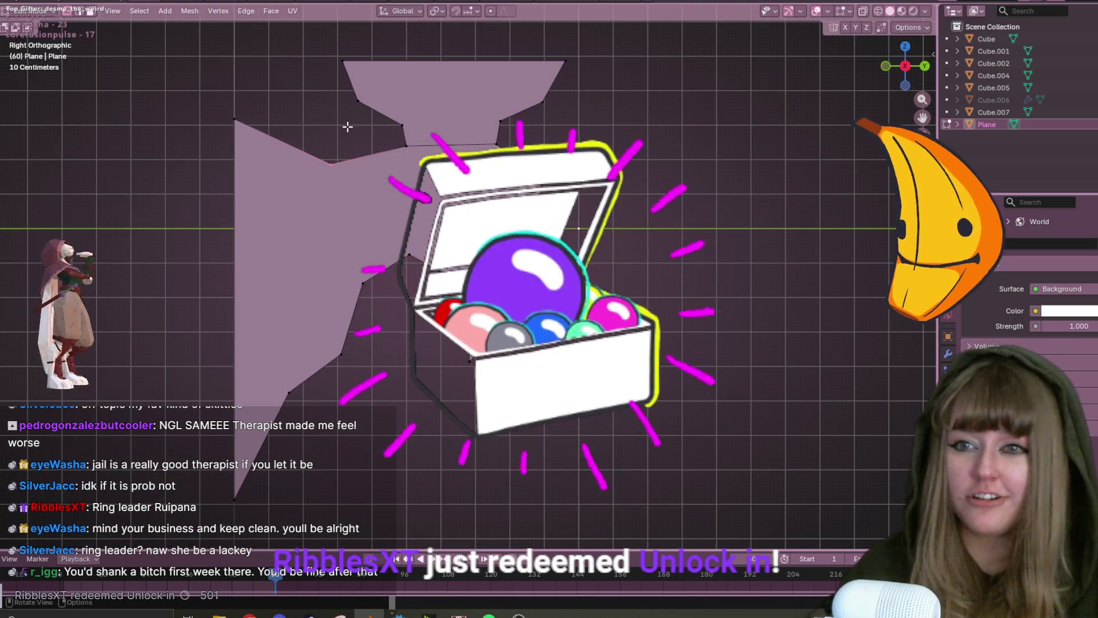
key("g")
left_click(357, 129)
mouse_move(357, 128)
middle_mouse_down()
mouse_move(699, 253)
mouse_move(560, 120)
mouse_move(456, 155)
mouse_move(444, 211)
mouse_move(407, 255)
mouse_move(479, 182)
mouse_move(535, 226)
mouse_move(452, 219)
middle_mouse_up()
Select the whole plane mesh and open Add Modifier from the wrench Modifier tab.
key("a")
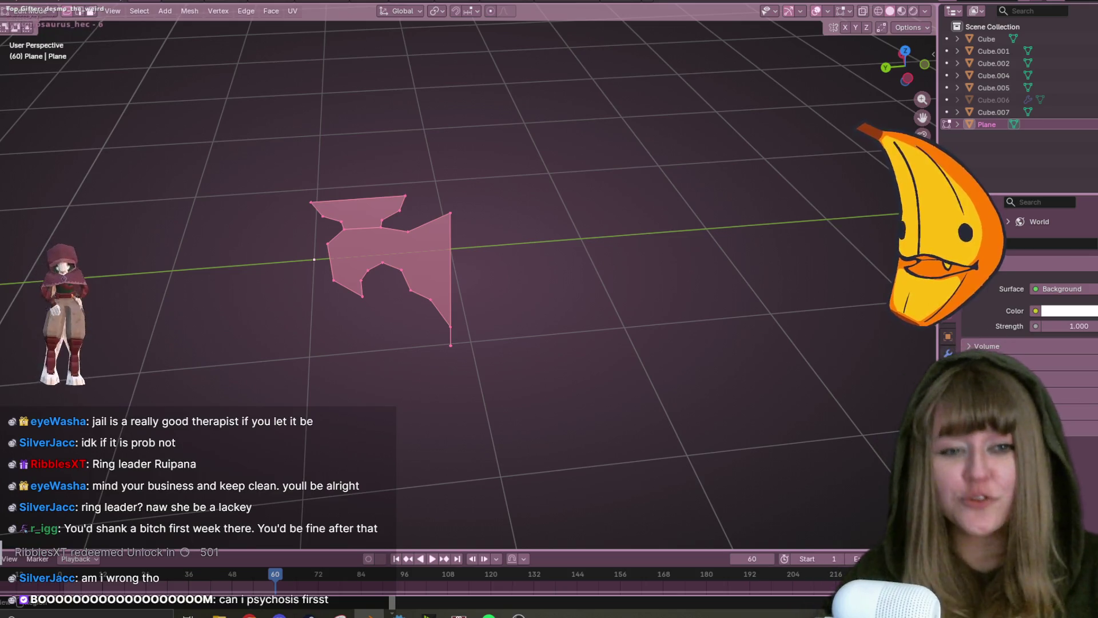
left_click(946, 350)
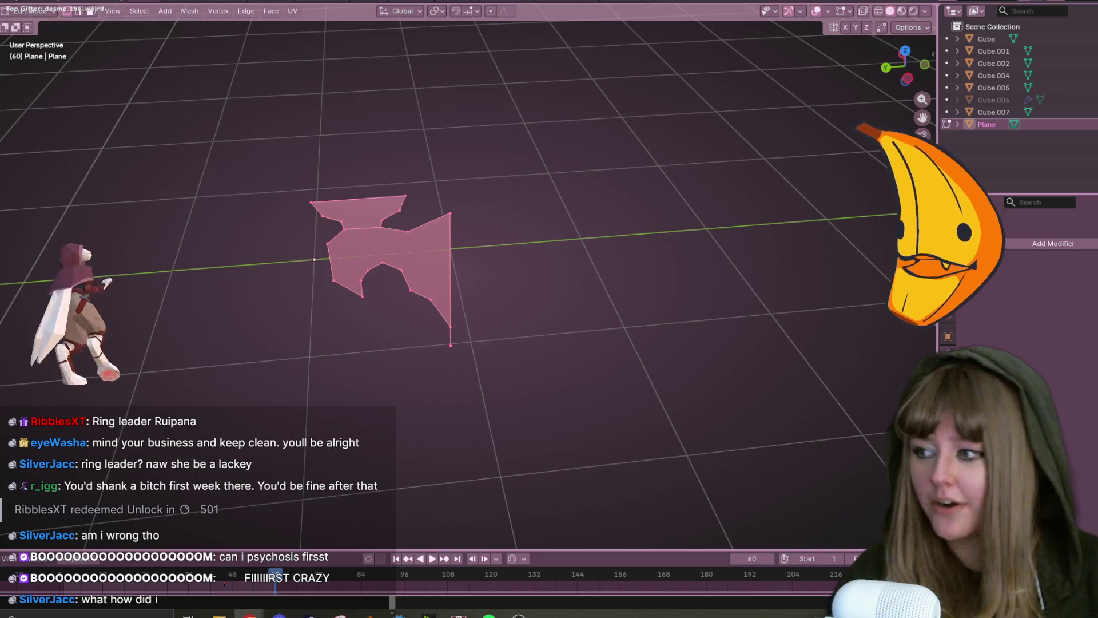
mouse_move(393, 302)
middle_mouse_down()
mouse_move(382, 184)
mouse_move(456, 177)
middle_mouse_up()
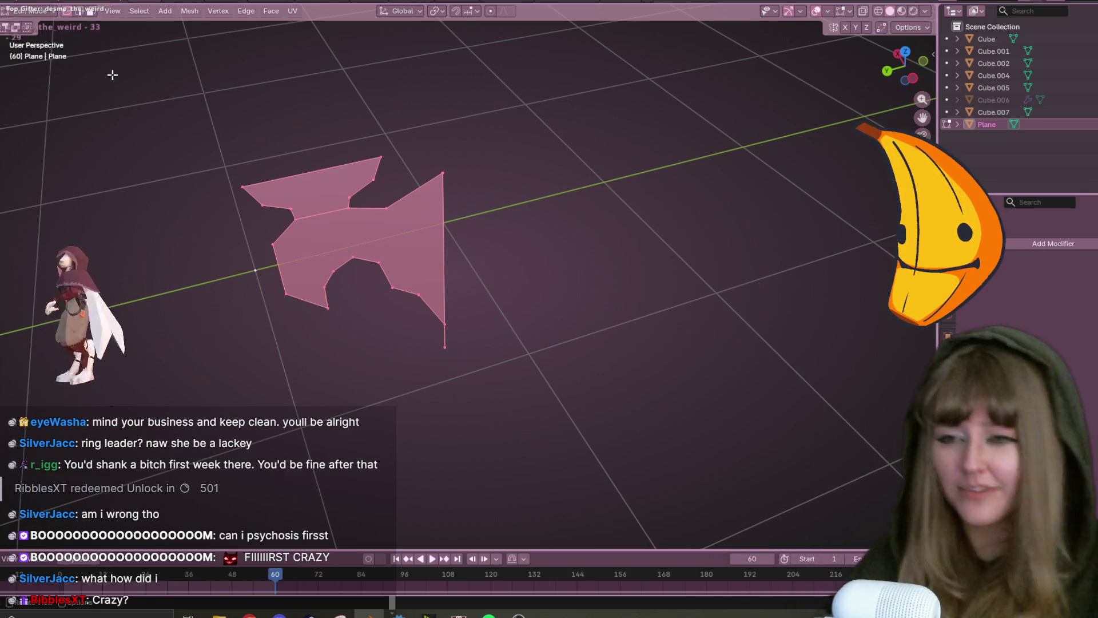
scroll(112, 75, "up", 1)
left_click(1024, 241)
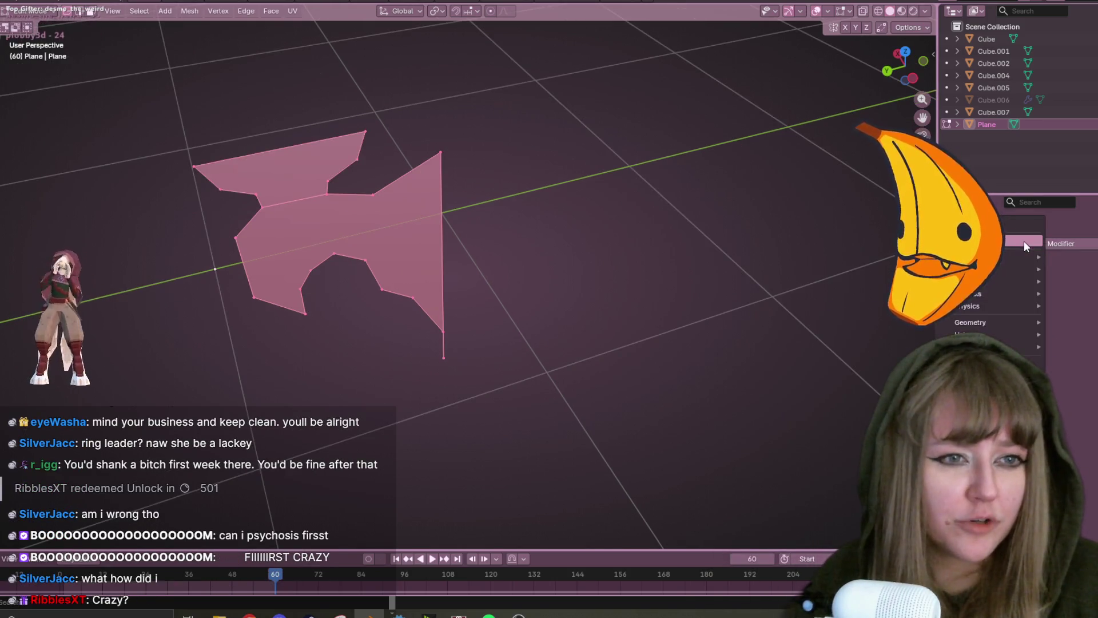
Switch to back view, add a Mirror modifier and enable Y-axis mirroring.
mouse_move(1001, 261)
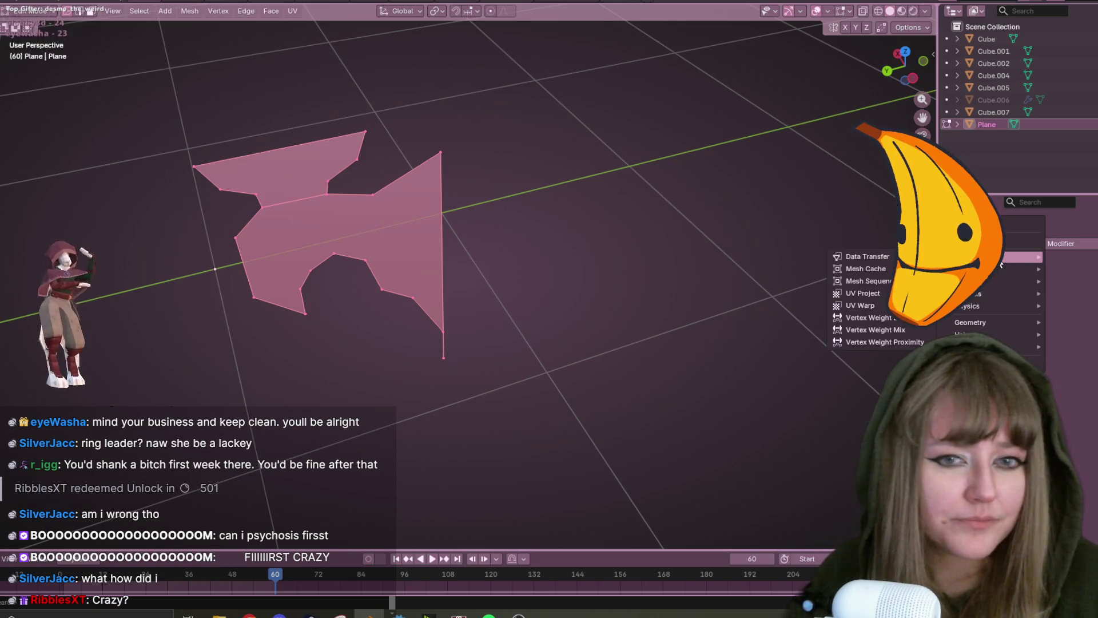
left_click(888, 69)
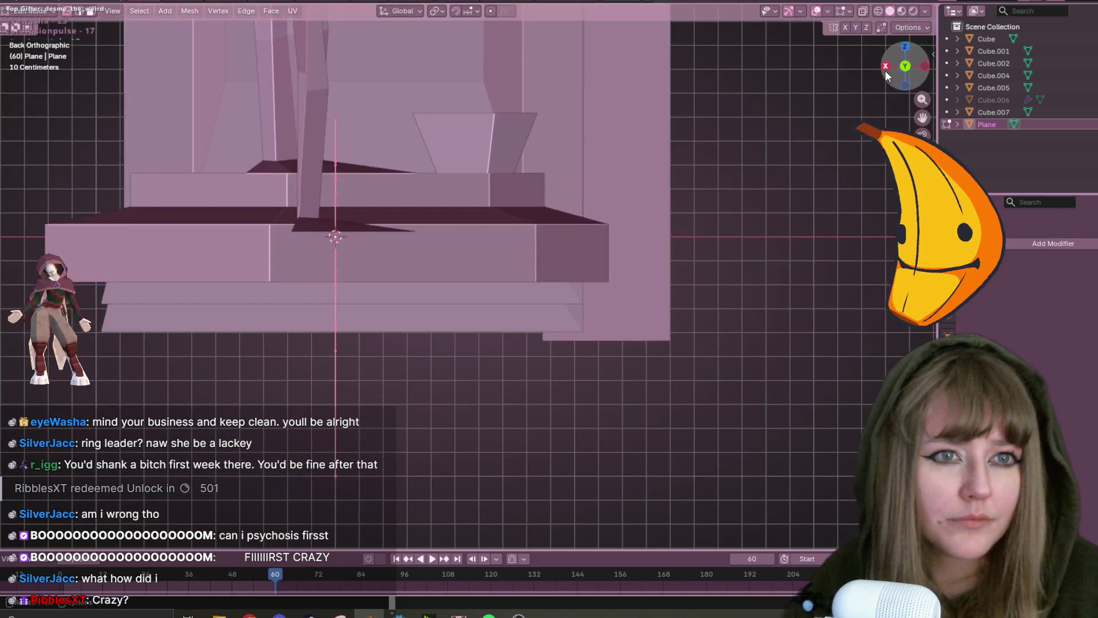
left_click(1010, 244)
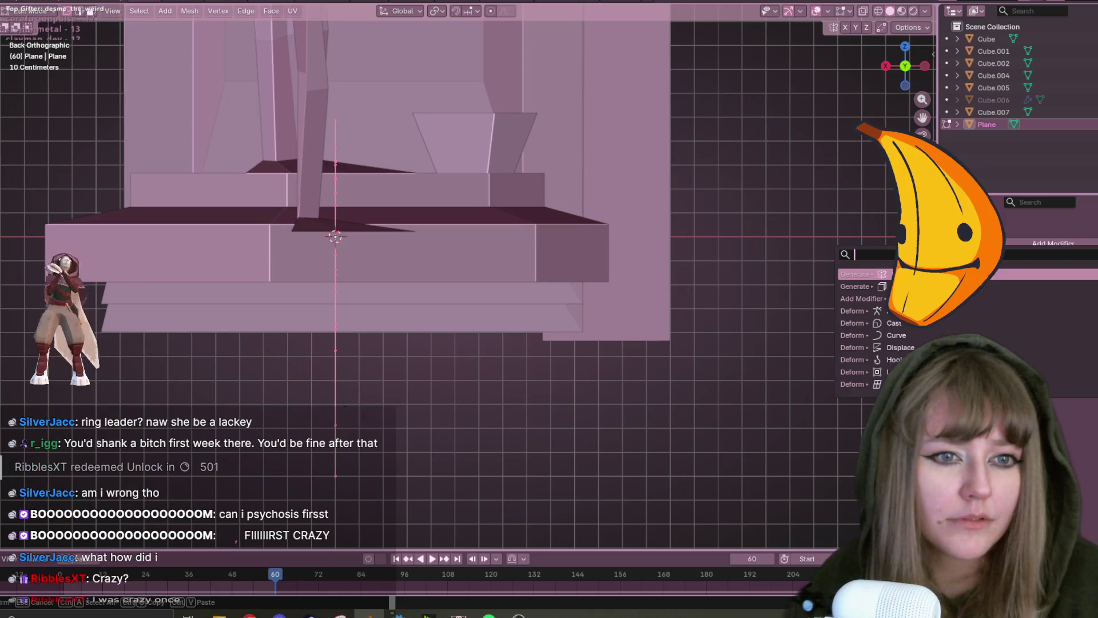
key("Return")
scroll(725, 314, "down", 2)
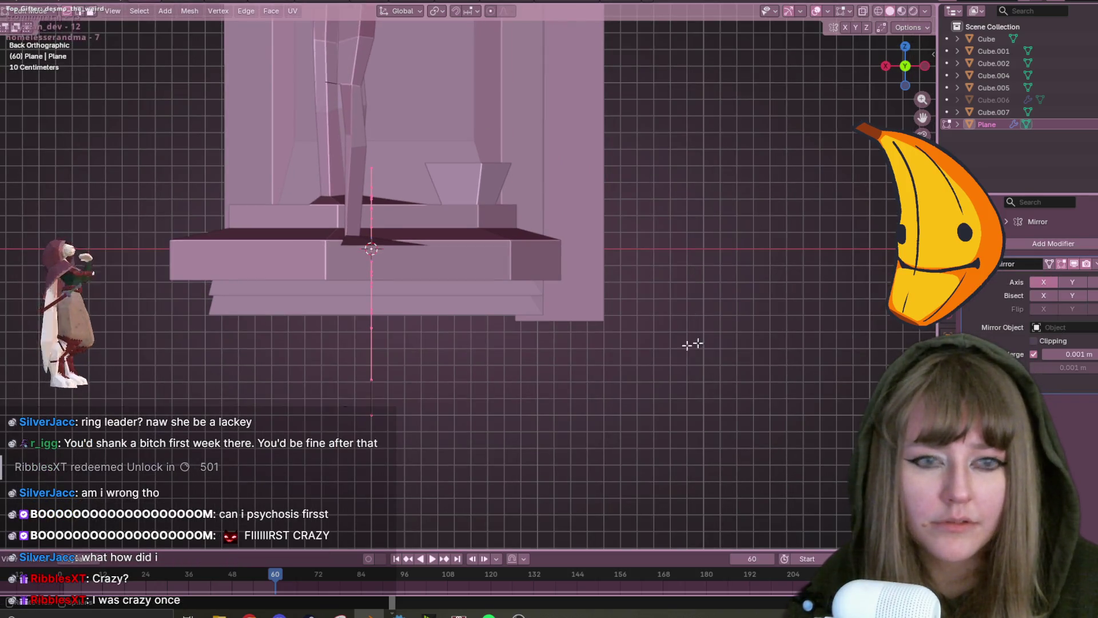
scroll(735, 333, "down", 3)
left_click(1072, 284)
Toggle X-axis mirroring on and off while inspecting the plane in perspective.
mouse_move(422, 343)
middle_mouse_down()
mouse_move(488, 365)
mouse_move(754, 264)
middle_mouse_up()
left_click(1045, 280)
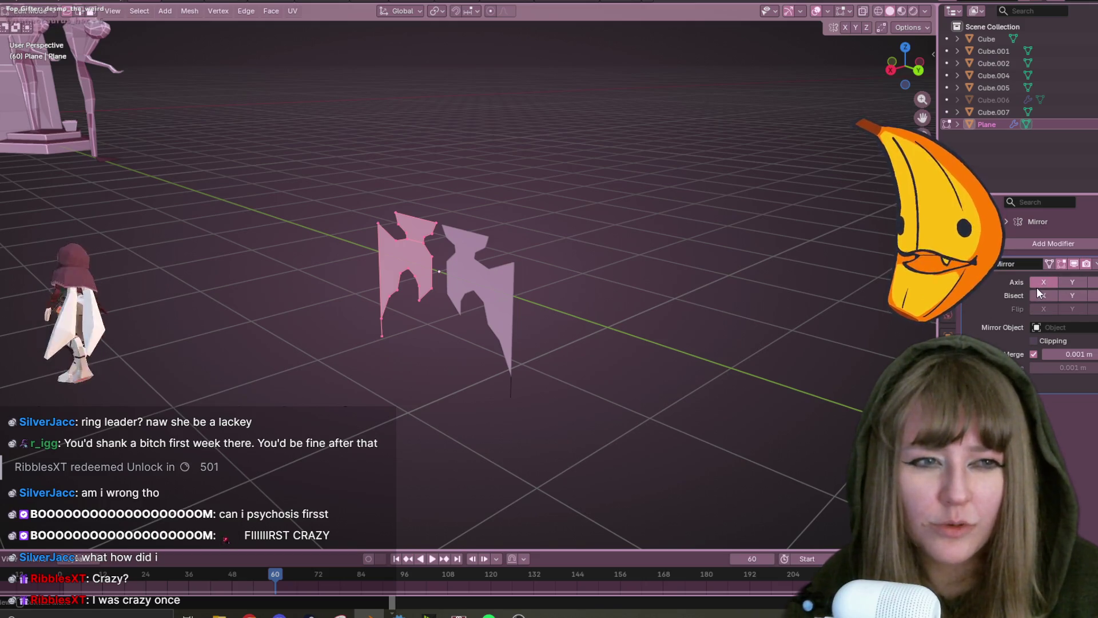
left_click(1044, 282)
middle_click_drag(800, 300, 515, 355)
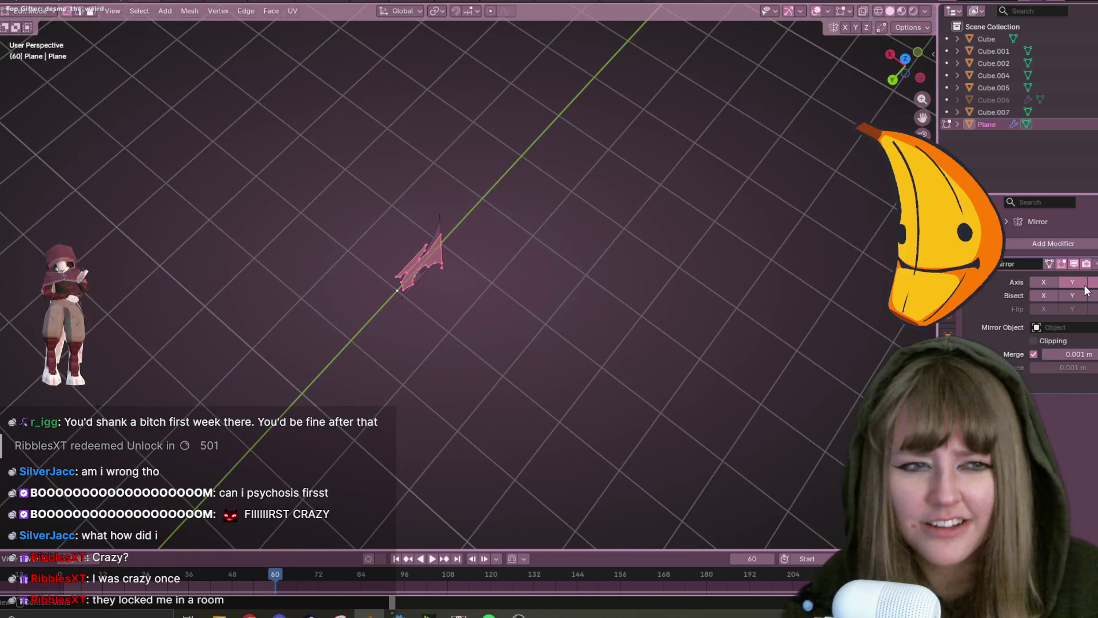
mouse_move(630, 275)
middle_mouse_down()
mouse_move(370, 262)
mouse_move(437, 208)
mouse_move(239, 226)
mouse_move(216, 201)
mouse_move(473, 225)
mouse_move(385, 226)
mouse_move(562, 302)
middle_mouse_up()
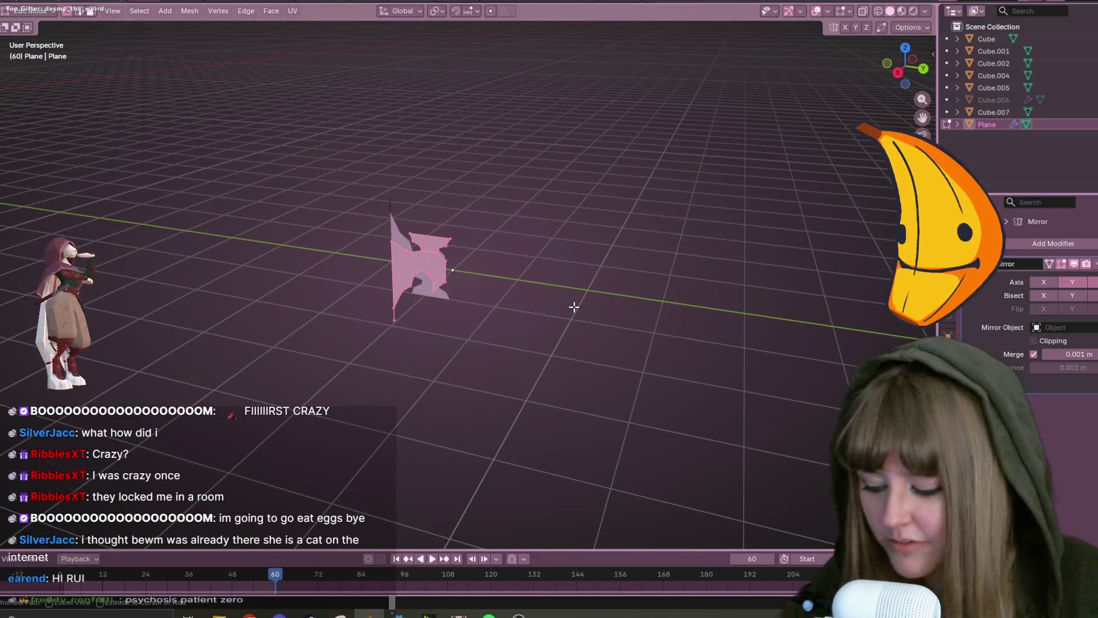
left_click(600, 281)
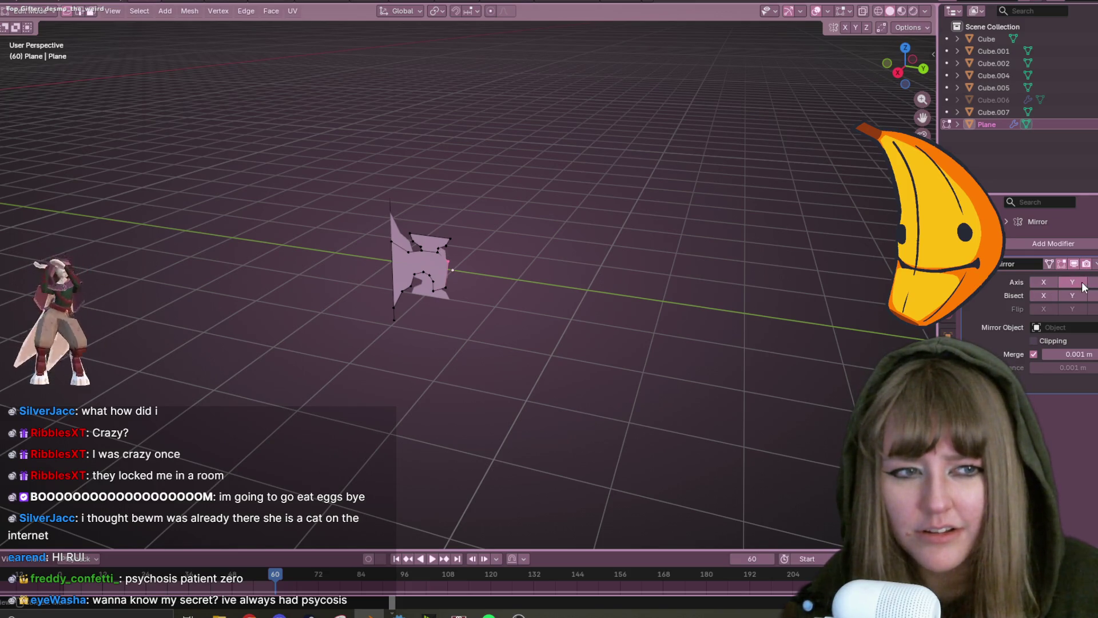
Preview X and Y mirroring, leave both axes off, and select all vertices in right view.
left_click(1050, 281)
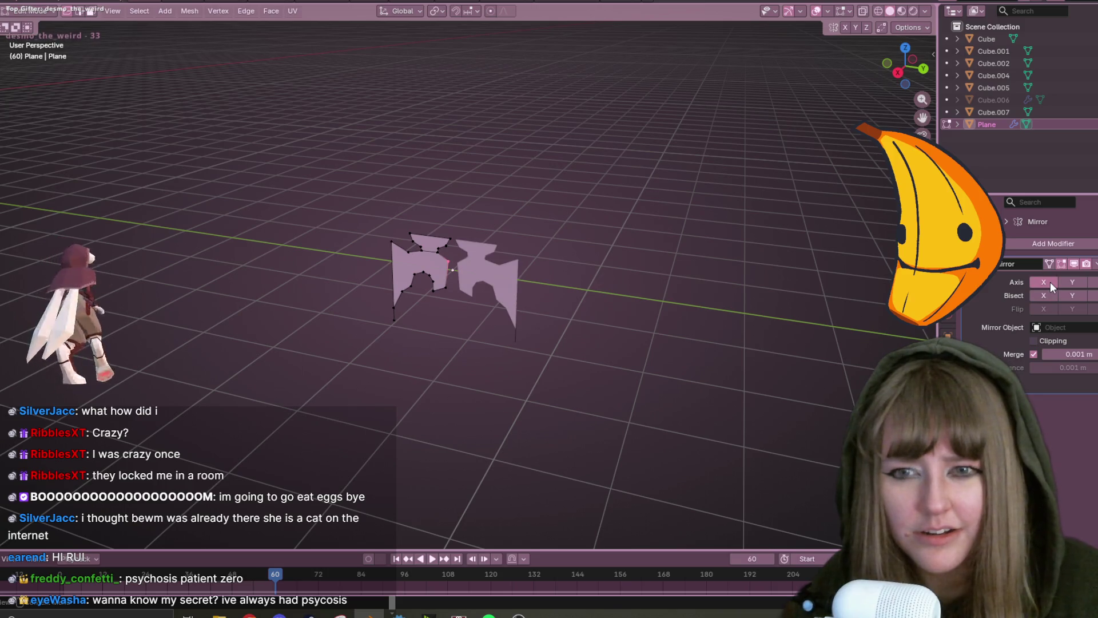
left_click(1050, 282)
left_click(1066, 278)
left_click(1065, 278)
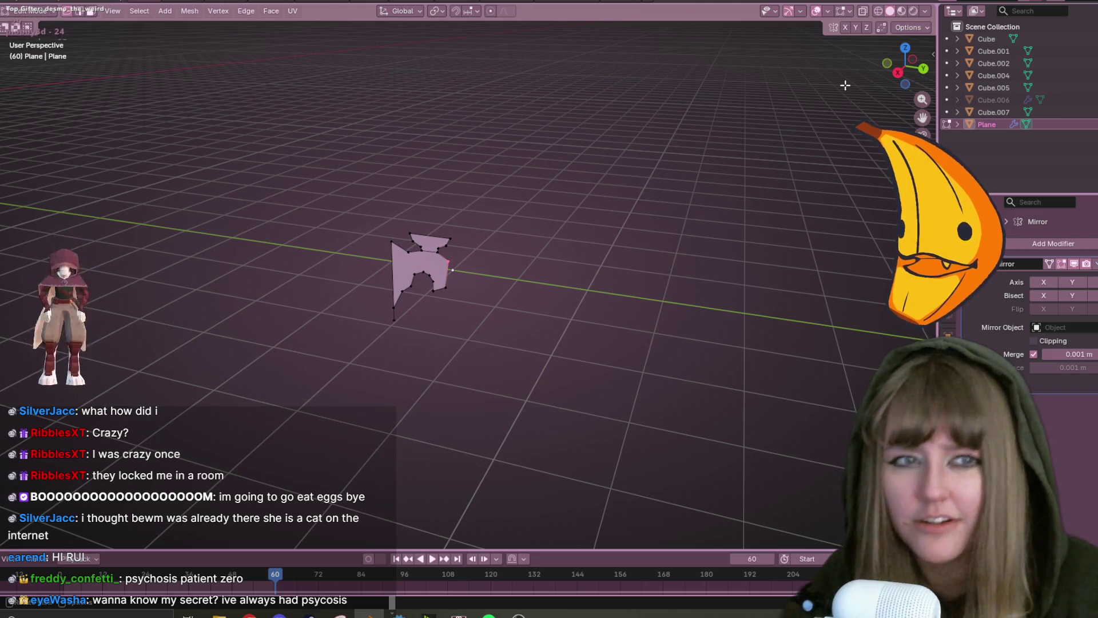
left_click(898, 73)
key("a")
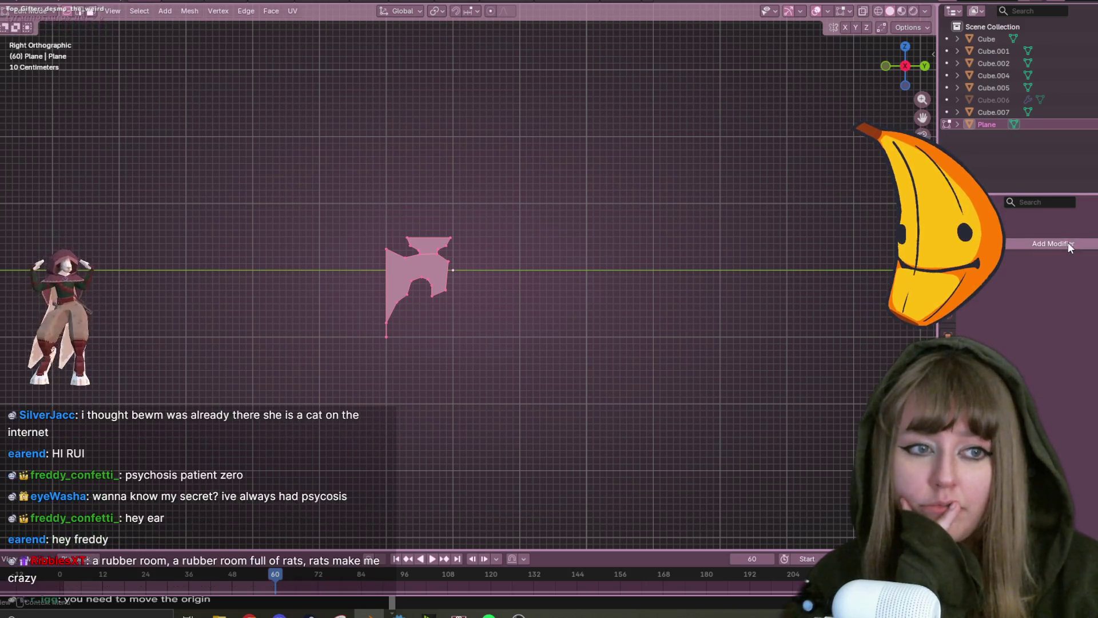
Add a Solidify modifier by searching 'solidify' in the Add Modifier list.
left_click(1068, 243)
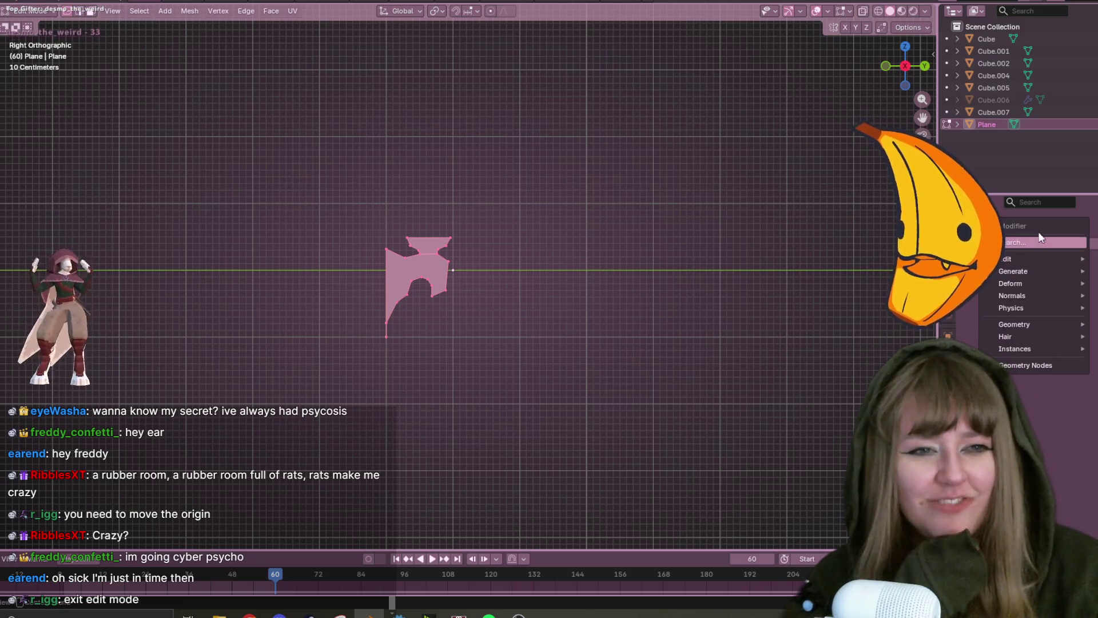
type("solidify")
key("Return")
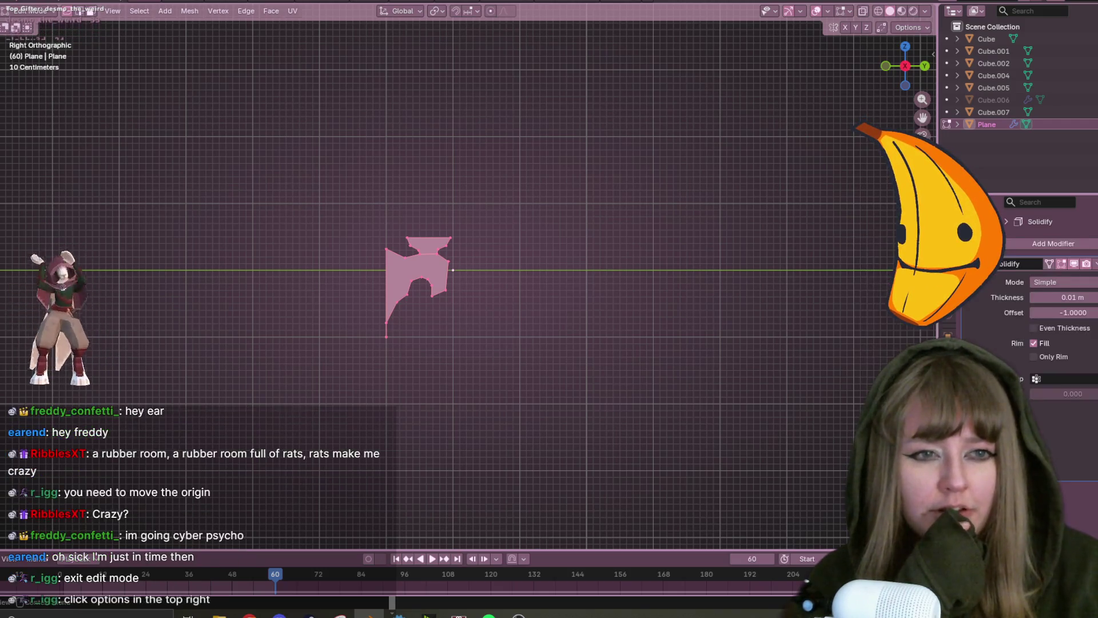
In Top view, move the plane's geometry about half a metre up and to the right.
mouse_move(852, 273)
middle_mouse_down()
mouse_move(658, 318)
mouse_move(387, 323)
middle_mouse_up()
middle_click_drag(695, 284, 498, 314)
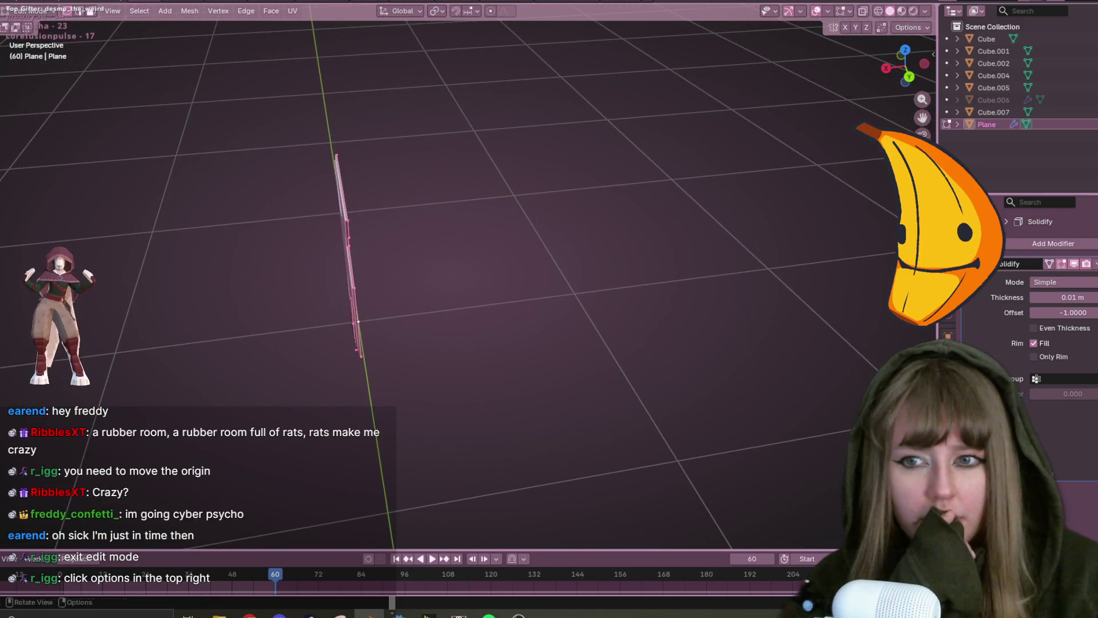
left_click(909, 74)
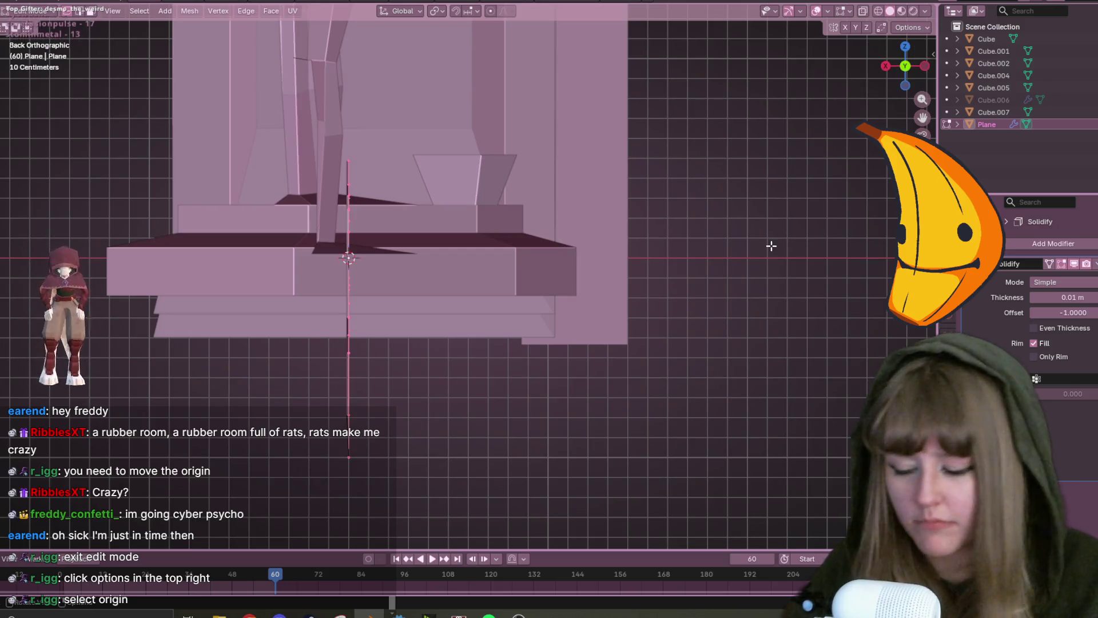
scroll(406, 322, "up", 1)
mouse_move(406, 322)
middle_mouse_down()
mouse_move(601, 432)
mouse_move(518, 452)
mouse_move(348, 291)
mouse_move(228, 343)
mouse_move(369, 481)
middle_mouse_up()
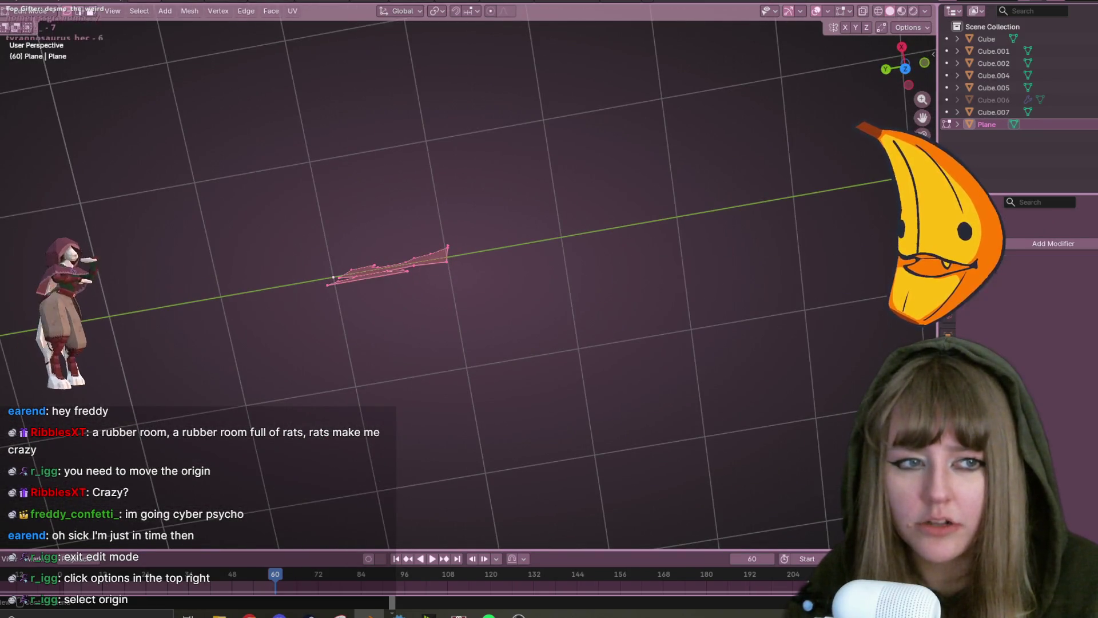
left_click(905, 69)
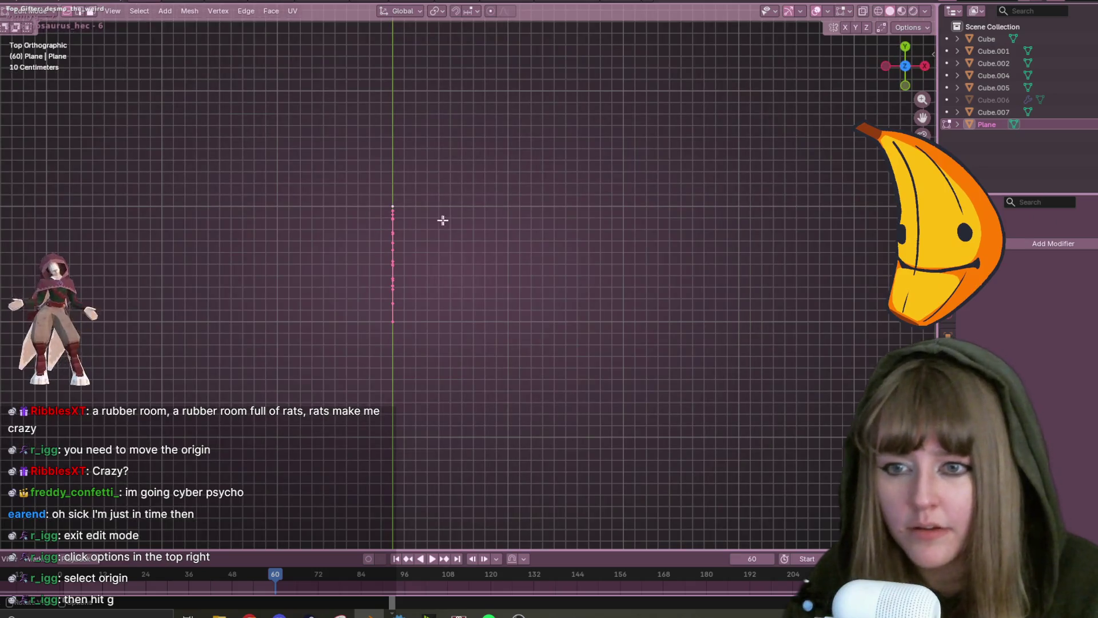
key("g")
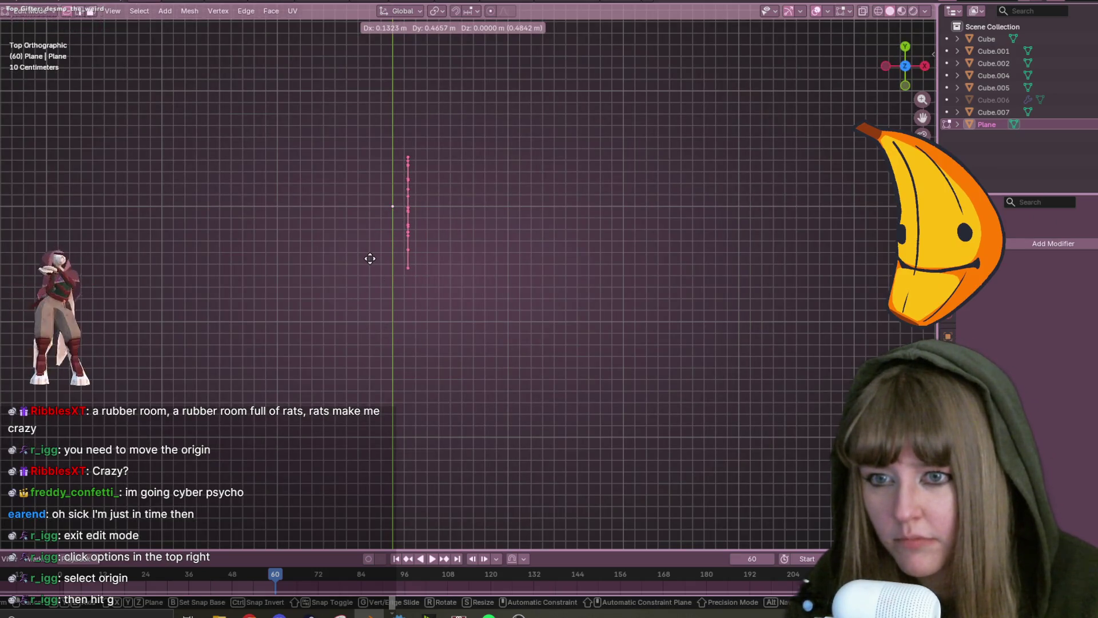
left_click(368, 253)
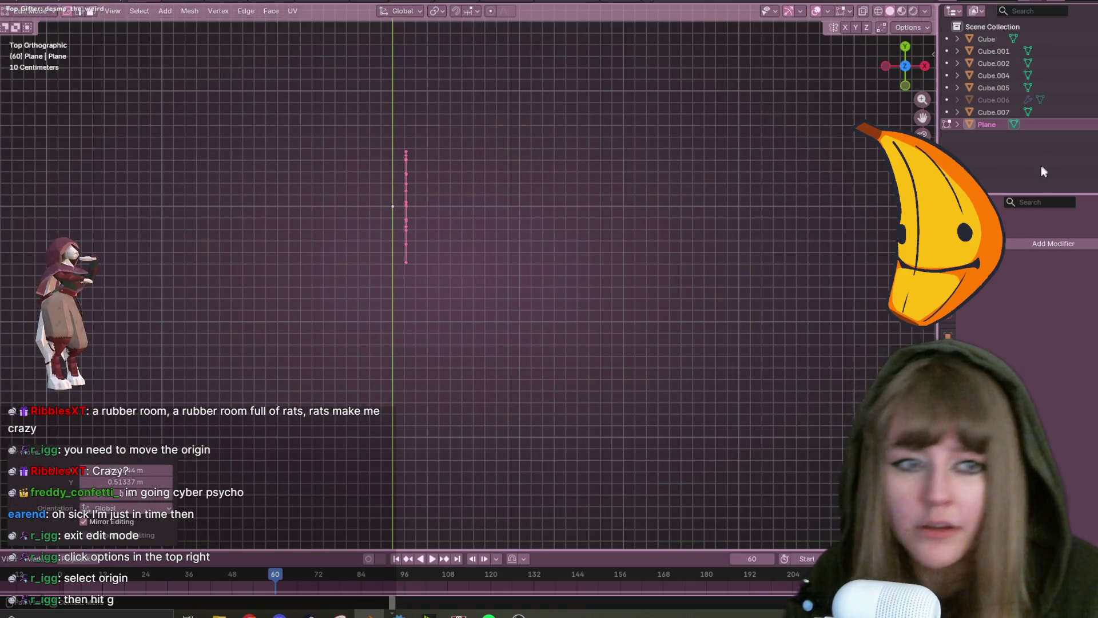
Add a Mirror modifier with the X and Z axes on and Y switched back off.
left_click(1043, 241)
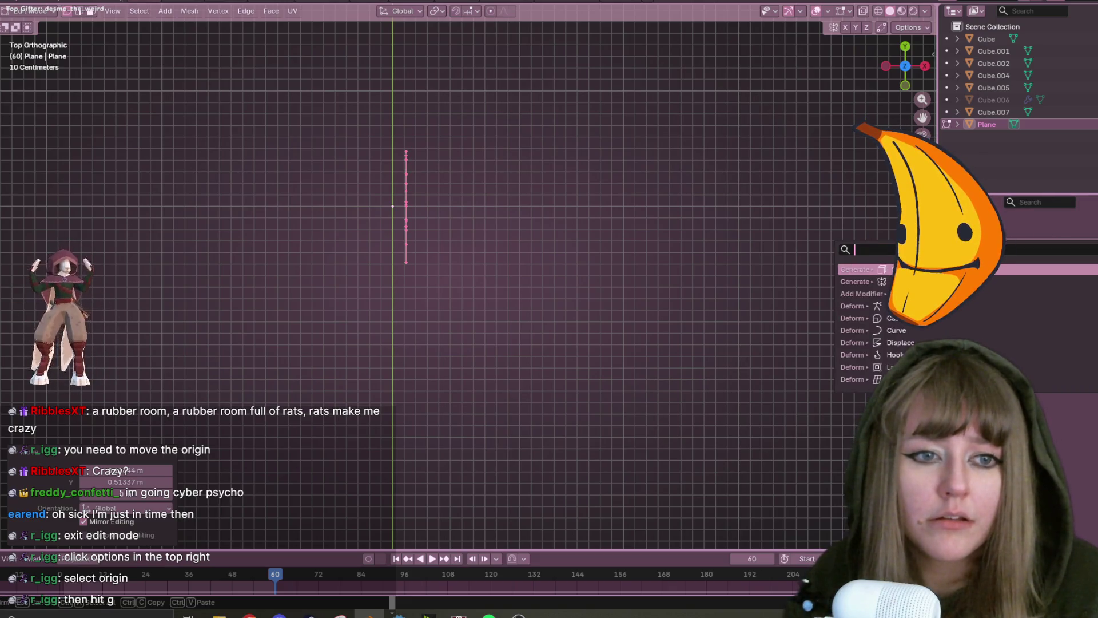
key("Return")
left_click(1062, 283)
mouse_move(341, 272)
middle_mouse_down()
mouse_move(473, 248)
mouse_move(496, 229)
middle_mouse_up()
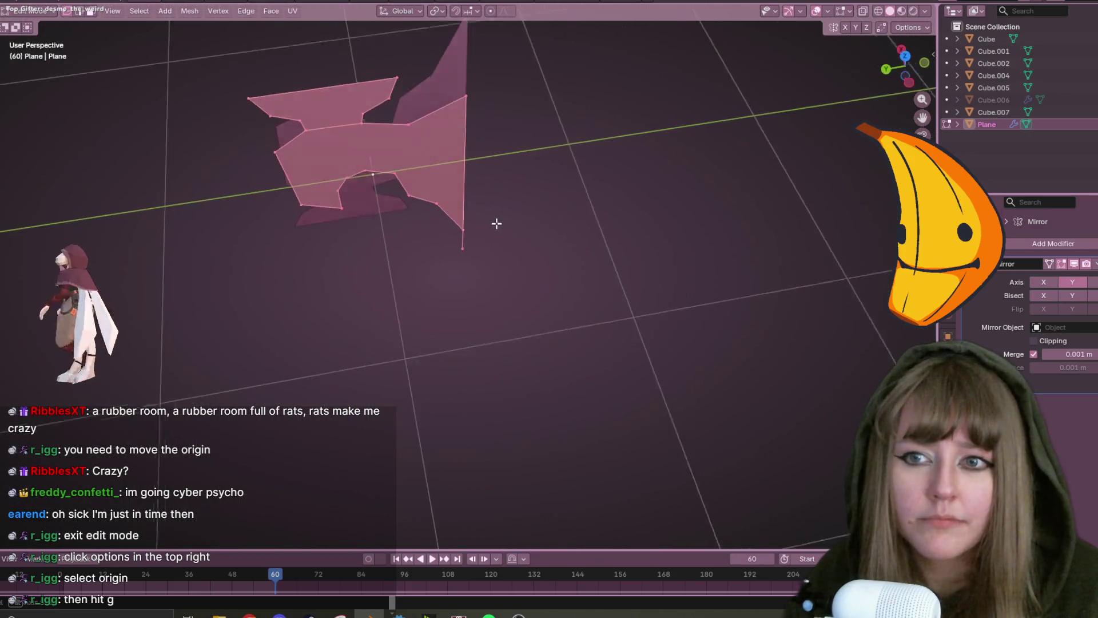
left_click(1062, 282)
left_click(1045, 282)
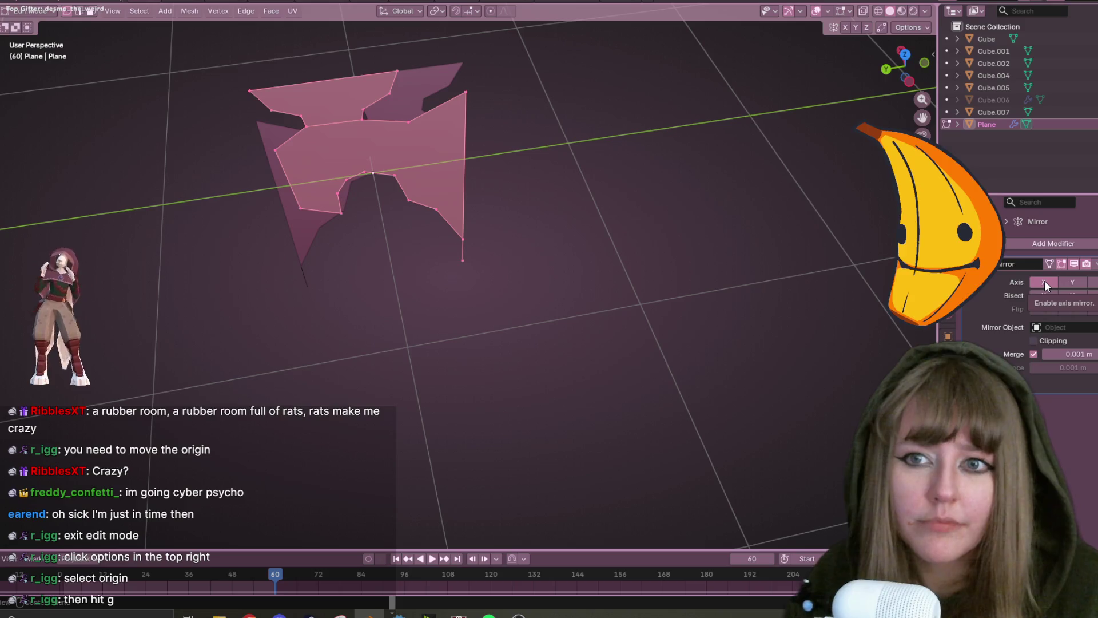
middle_click_drag(593, 115, 599, 172)
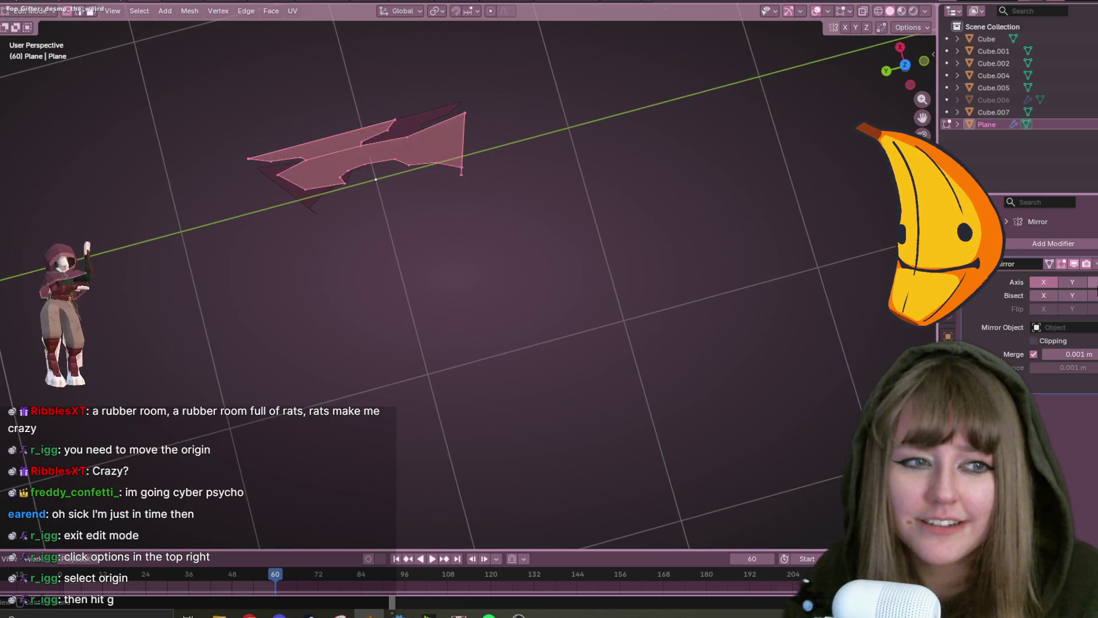
left_click(1095, 282)
mouse_move(417, 314)
middle_mouse_down()
mouse_move(395, 240)
mouse_move(232, 221)
mouse_move(270, 113)
mouse_move(630, 164)
mouse_move(482, 101)
mouse_move(337, 189)
middle_mouse_up()
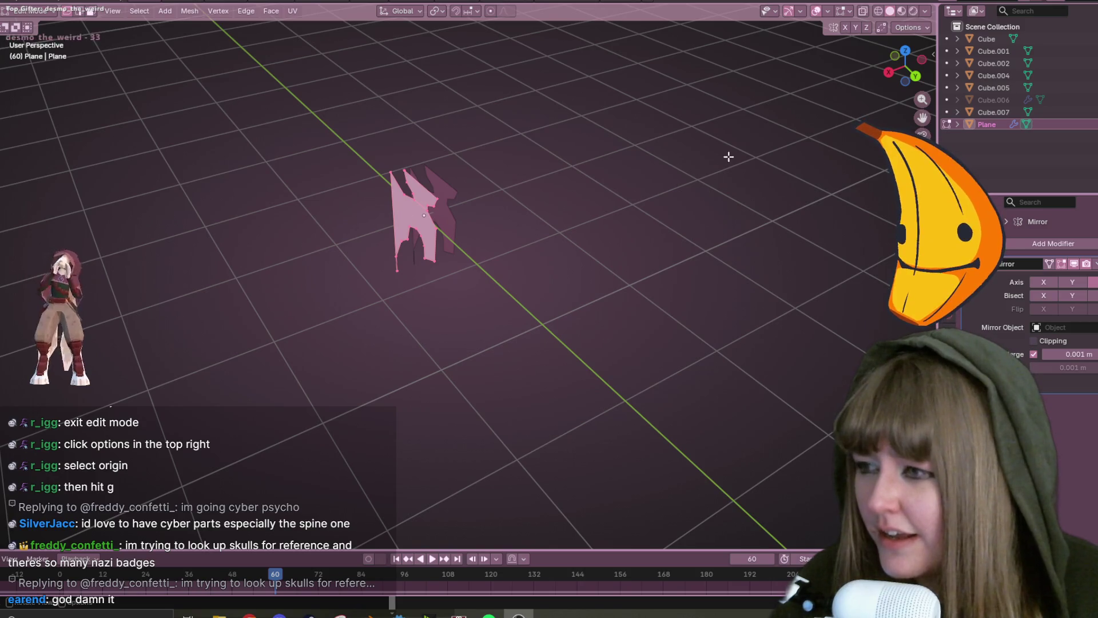
Extrude the vertical edge strip and move it along X flush beside its neighbour.
left_click(916, 76)
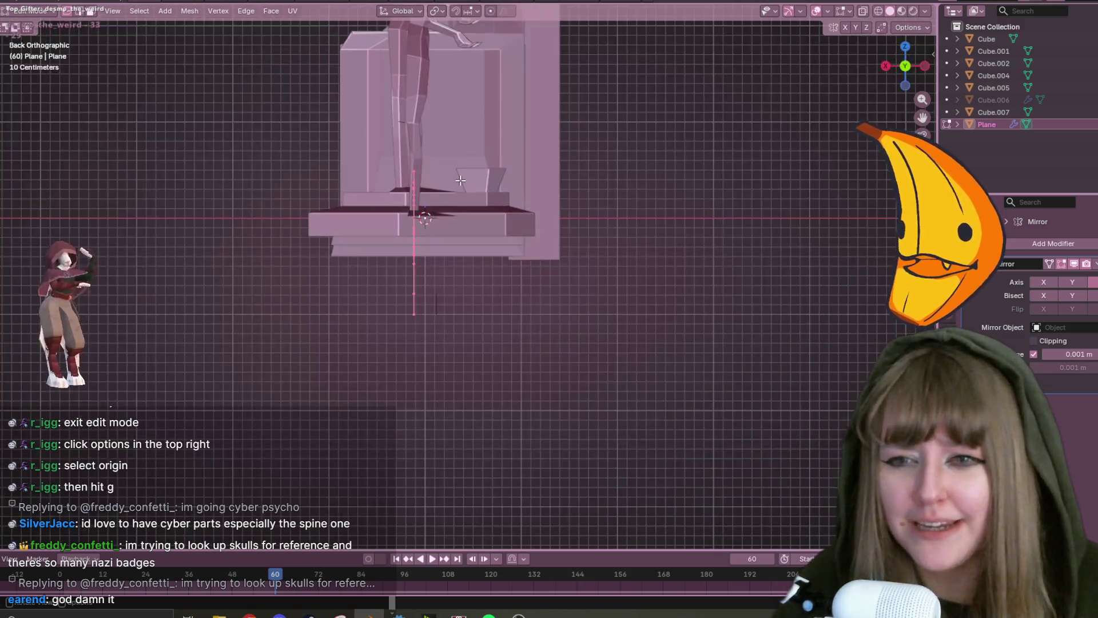
middle_click_drag(449, 186, 497, 249, "shift")
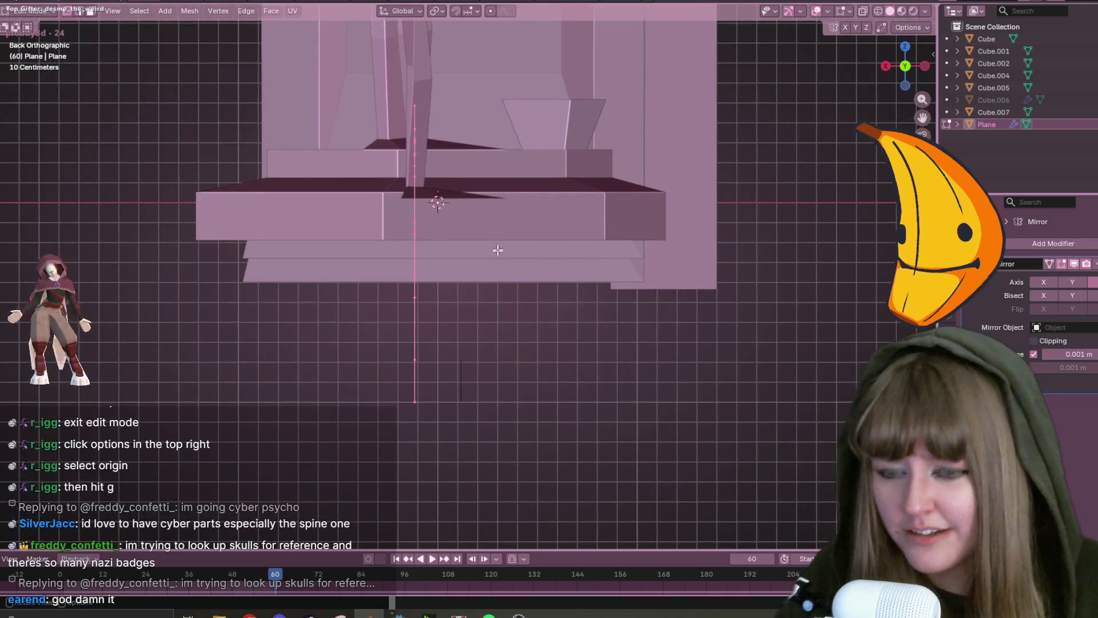
key("e")
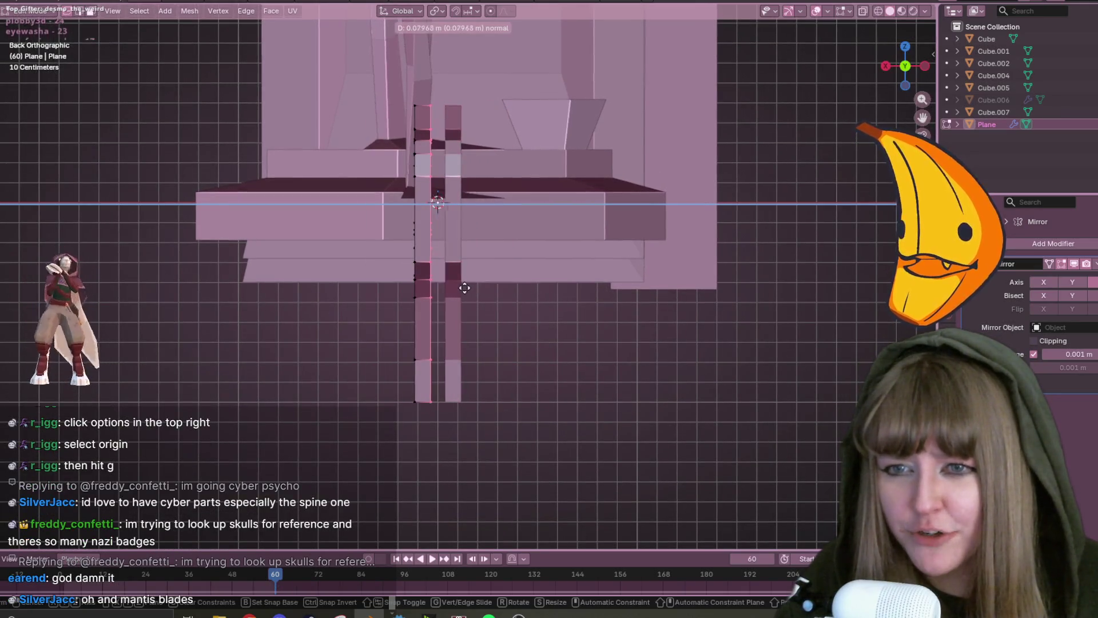
left_click(476, 285)
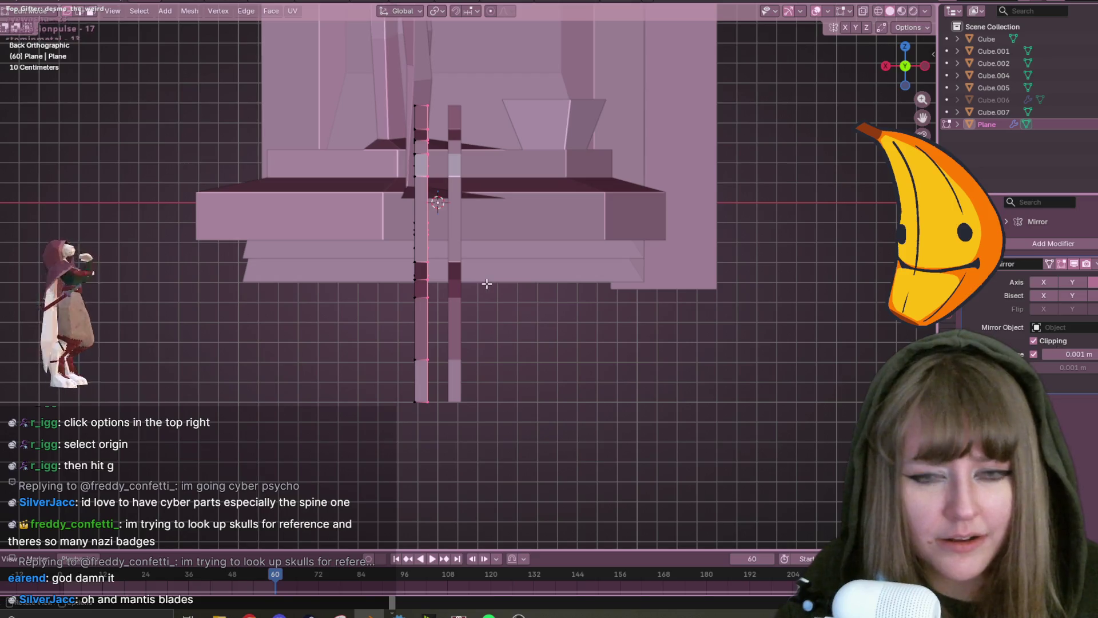
key("g")
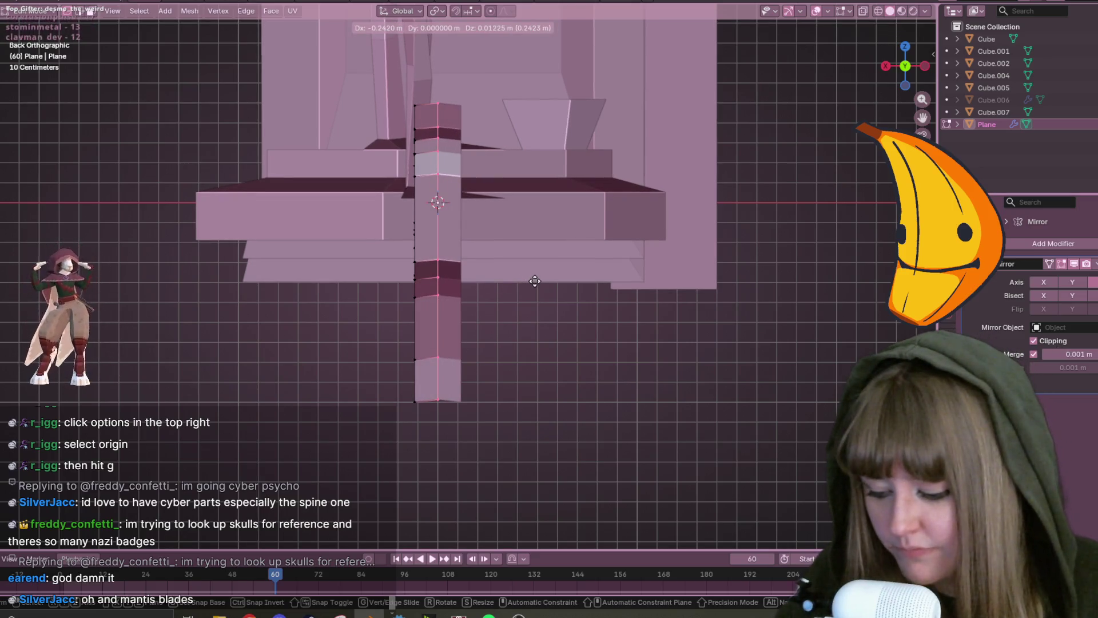
key("y")
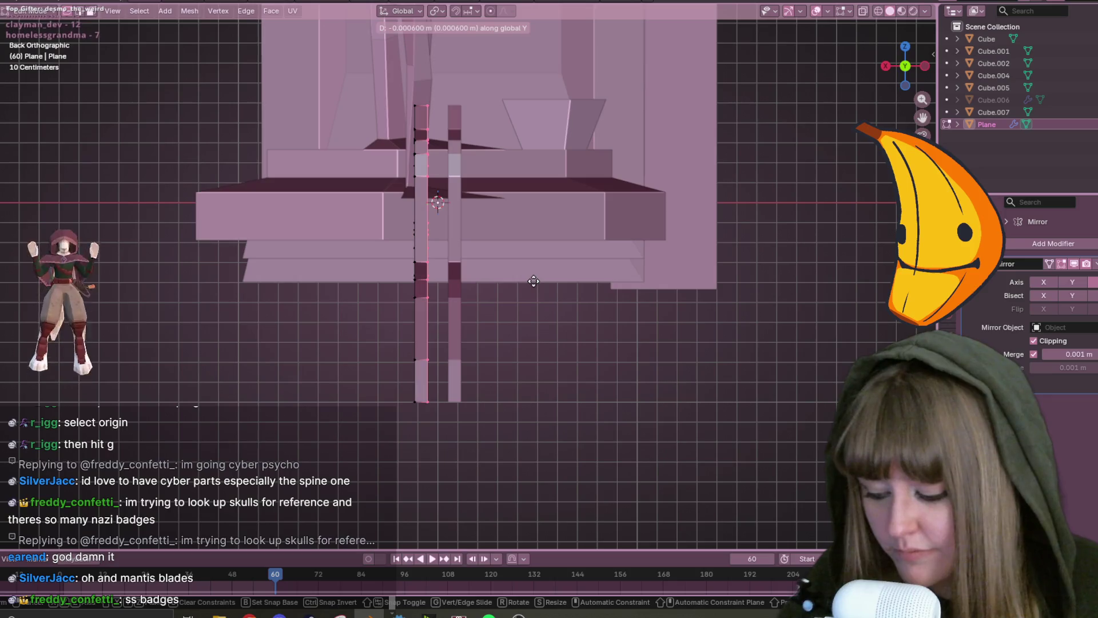
key("z")
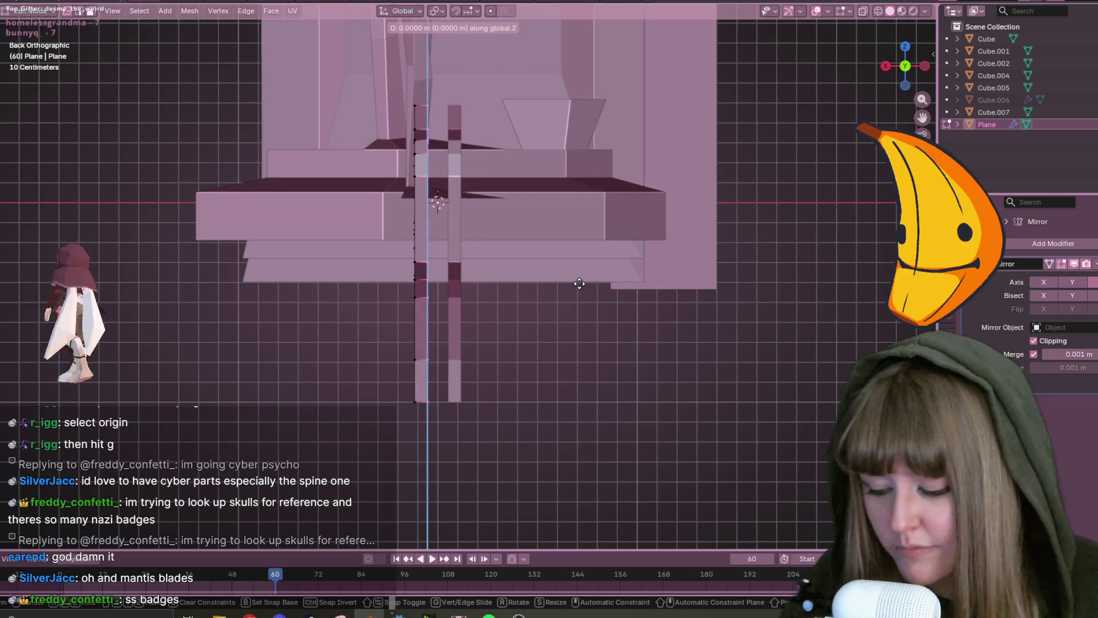
key("x")
left_click(684, 284)
Return to Back view and turn on X-Ray to see through the geometry.
mouse_move(630, 347)
middle_mouse_down()
mouse_move(612, 345)
mouse_move(741, 321)
mouse_move(584, 284)
mouse_move(591, 334)
mouse_move(694, 326)
mouse_move(662, 301)
middle_mouse_up()
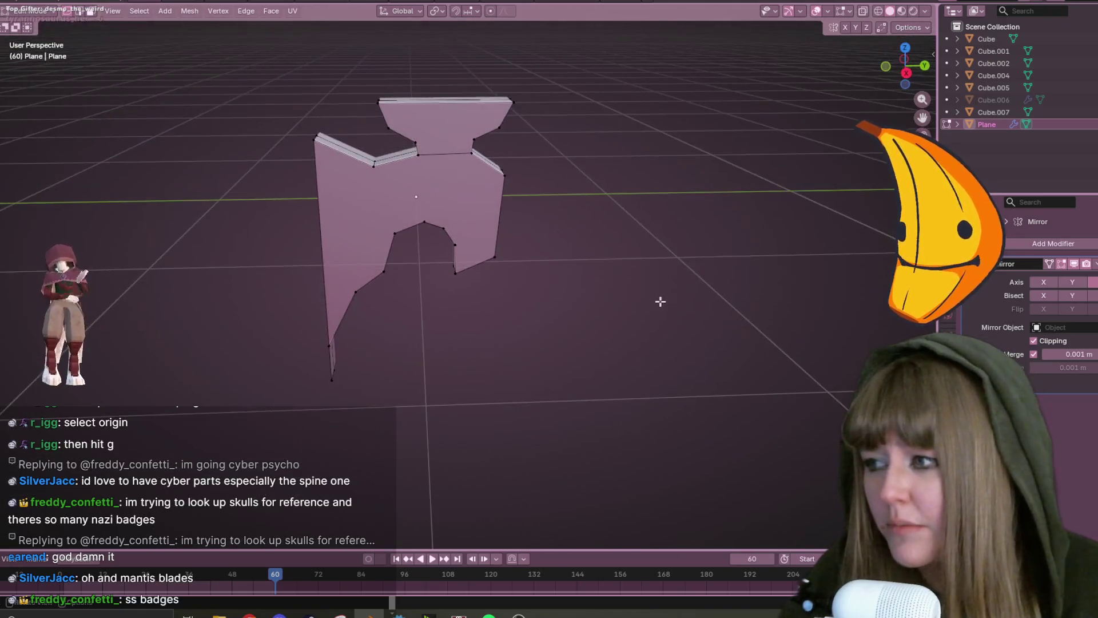
left_click(926, 67)
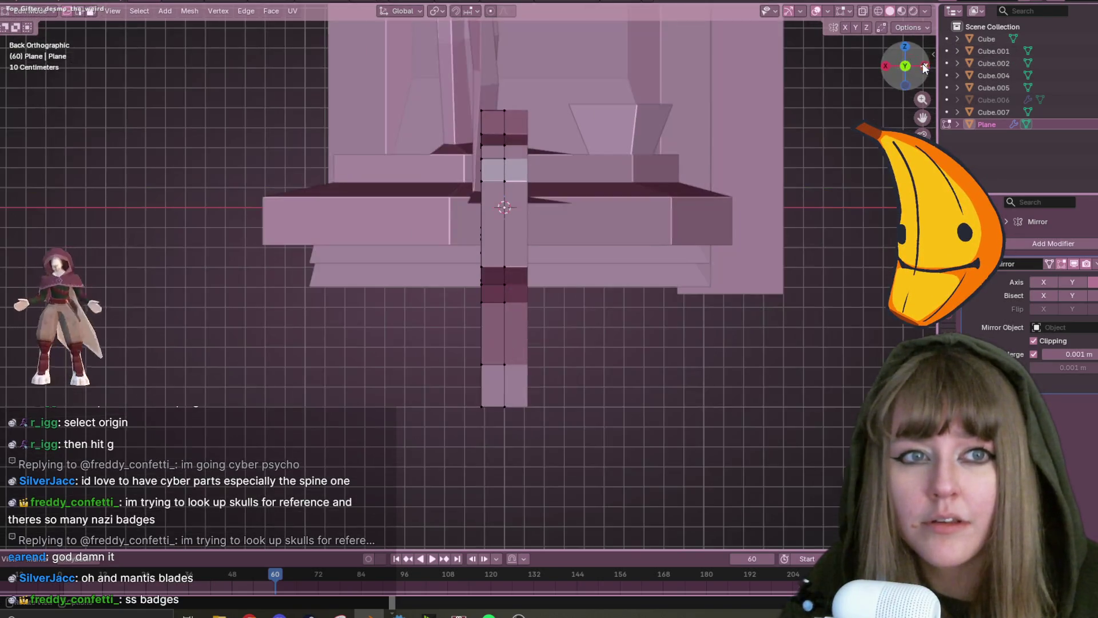
scroll(772, 133, "up", 2)
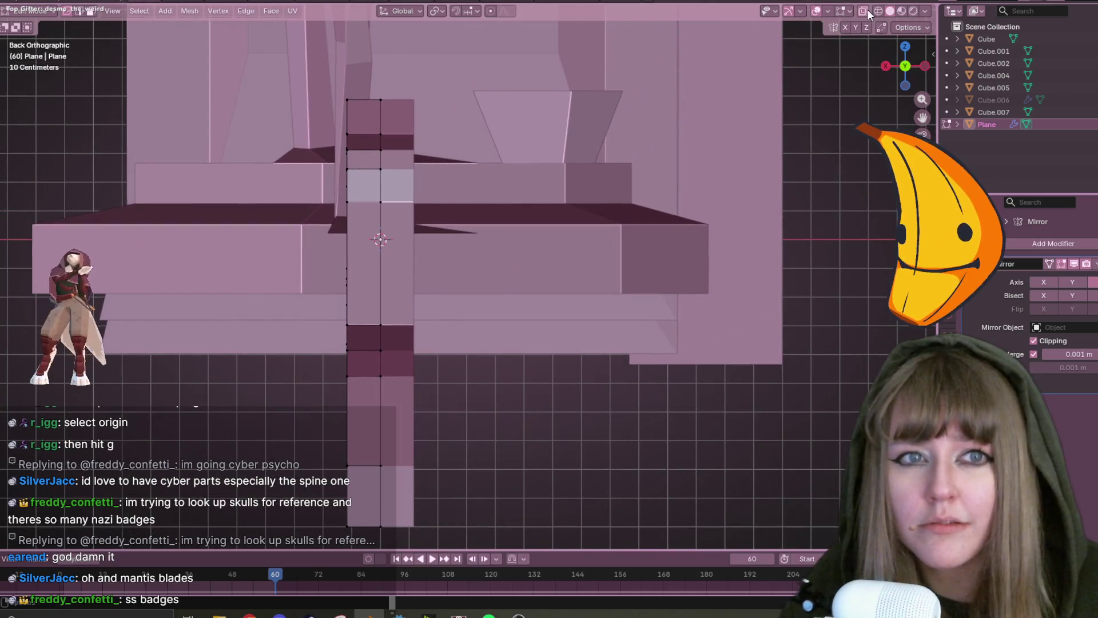
left_click(864, 11)
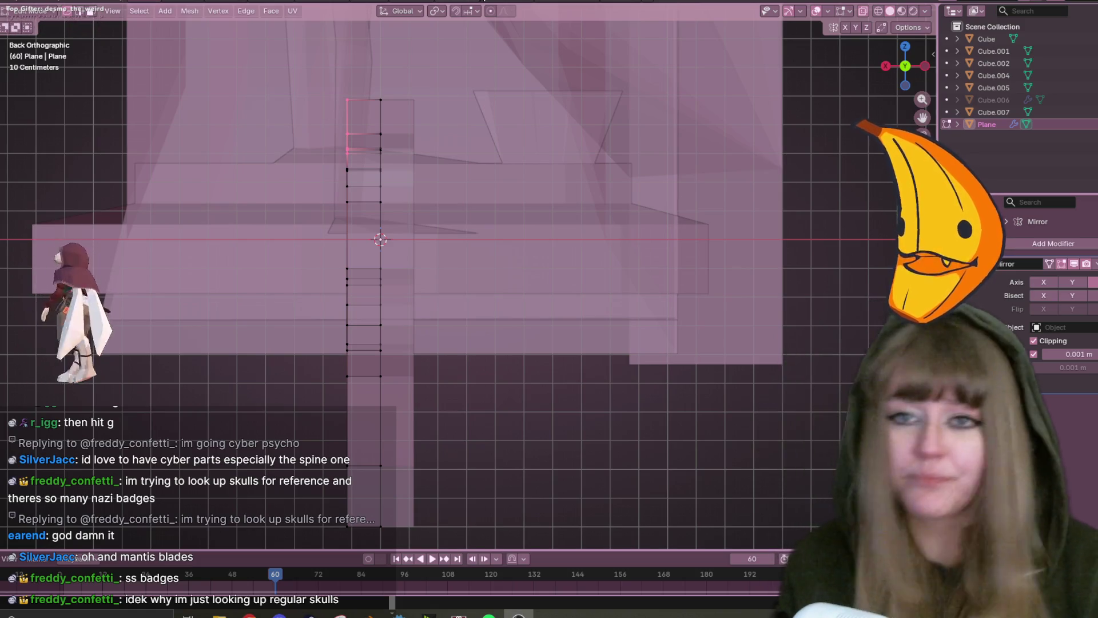
In Back Ortho view, pull the top vertices about 0.19 m outward along X.
middle_click_drag(366, 240, 330, 290)
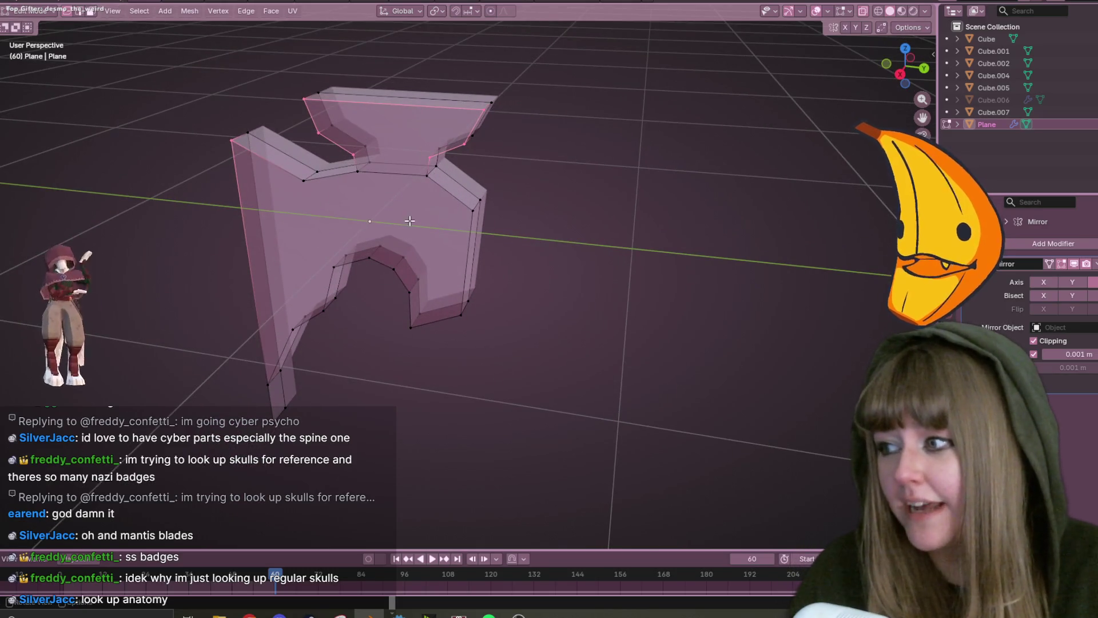
mouse_move(250, 615)
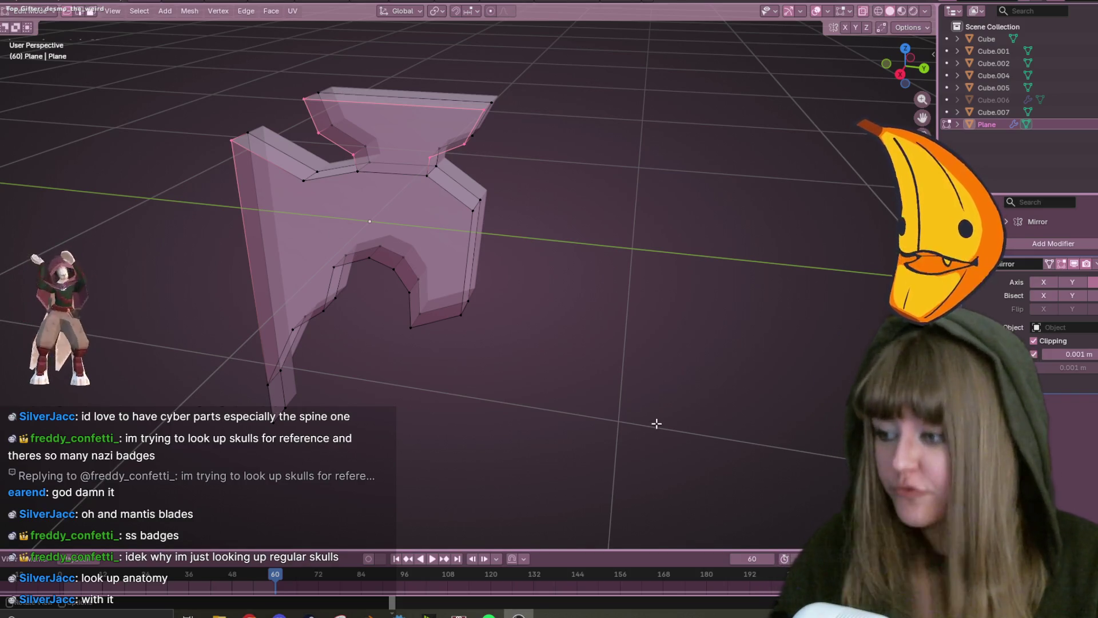
mouse_move(533, 202)
middle_mouse_down()
mouse_move(633, 245)
mouse_move(535, 188)
mouse_move(544, 194)
middle_mouse_up()
left_click(918, 69)
middle_click_drag(624, 138, 659, 251, "shift")
scroll(428, 222, "up", 1)
key("g")
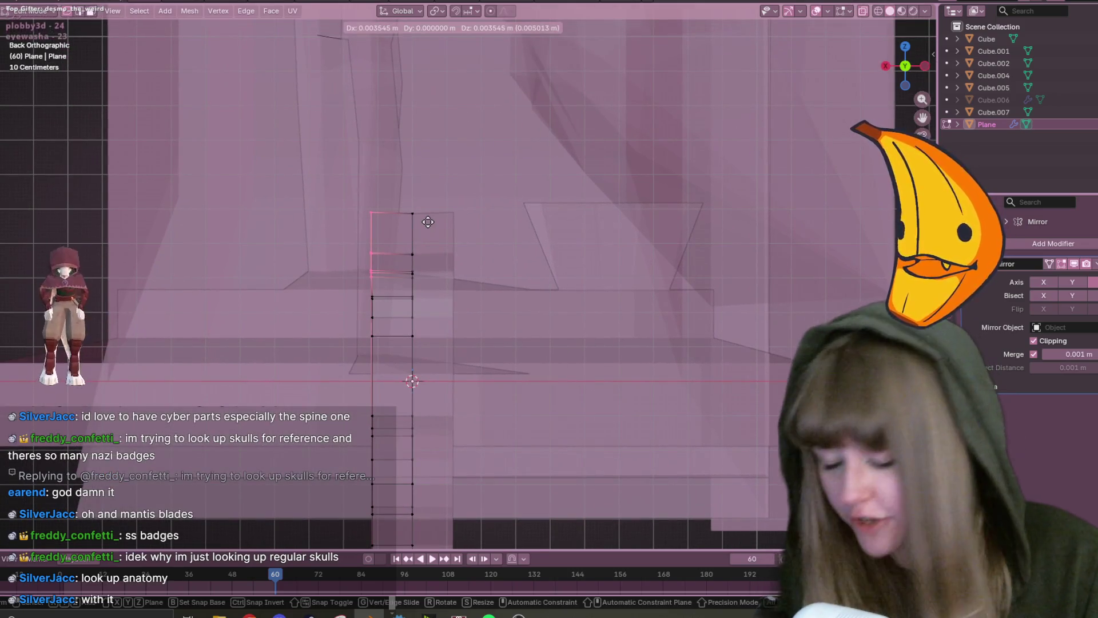
key("x")
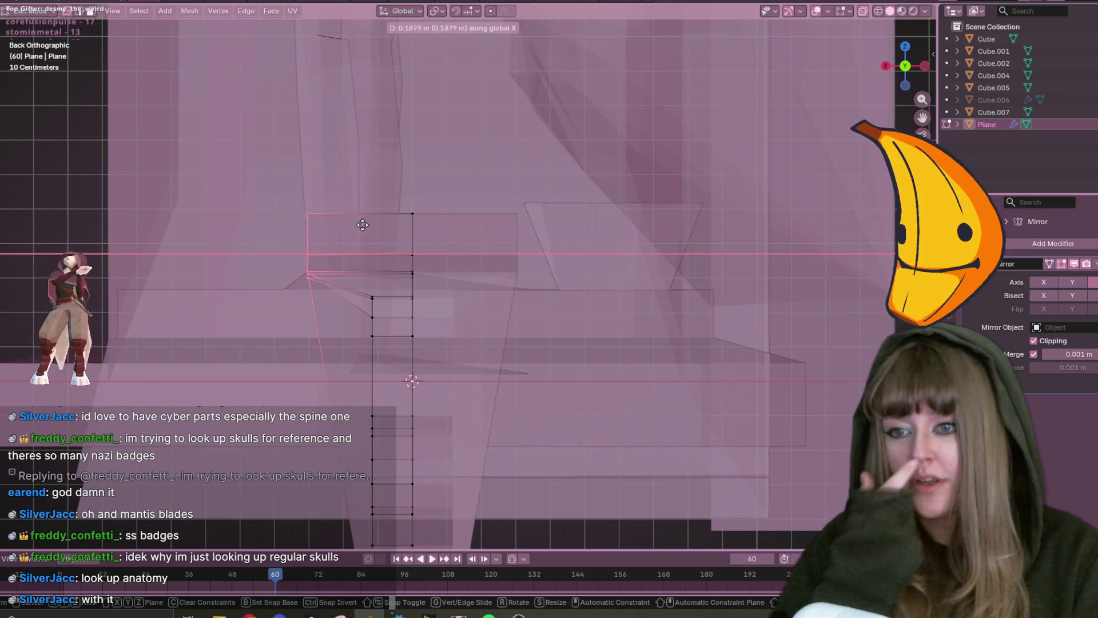
left_click(365, 224)
mouse_move(365, 223)
middle_mouse_down()
mouse_move(616, 284)
mouse_move(623, 240)
mouse_move(554, 295)
middle_mouse_up()
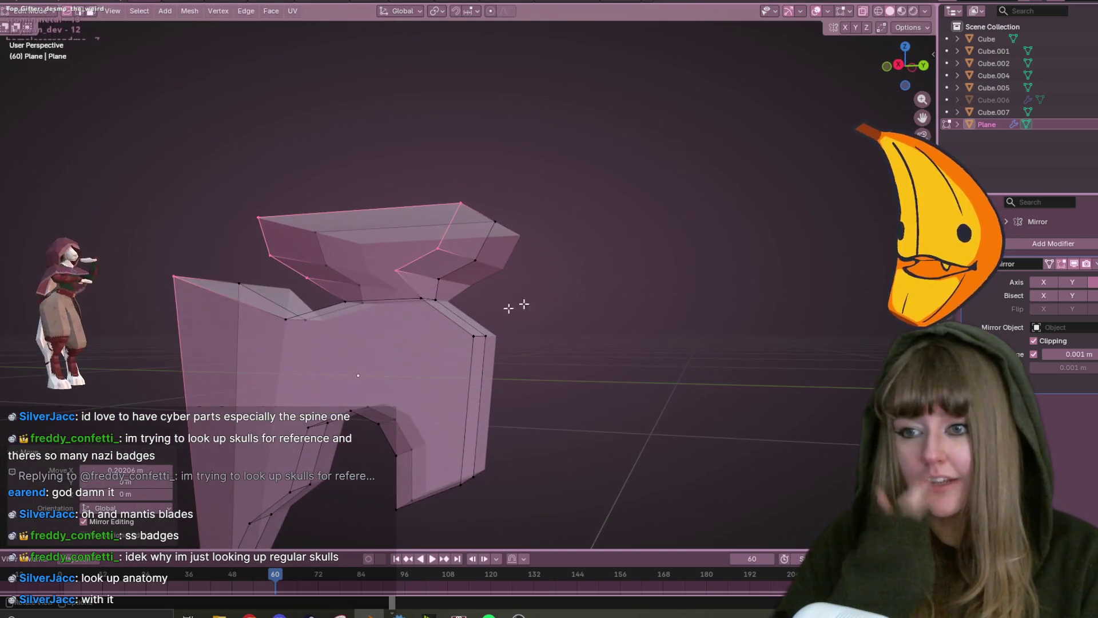
mouse_move(162, 290)
middle_mouse_down()
mouse_move(257, 246)
mouse_move(321, 282)
mouse_move(286, 258)
mouse_move(576, 294)
mouse_move(620, 358)
middle_mouse_up()
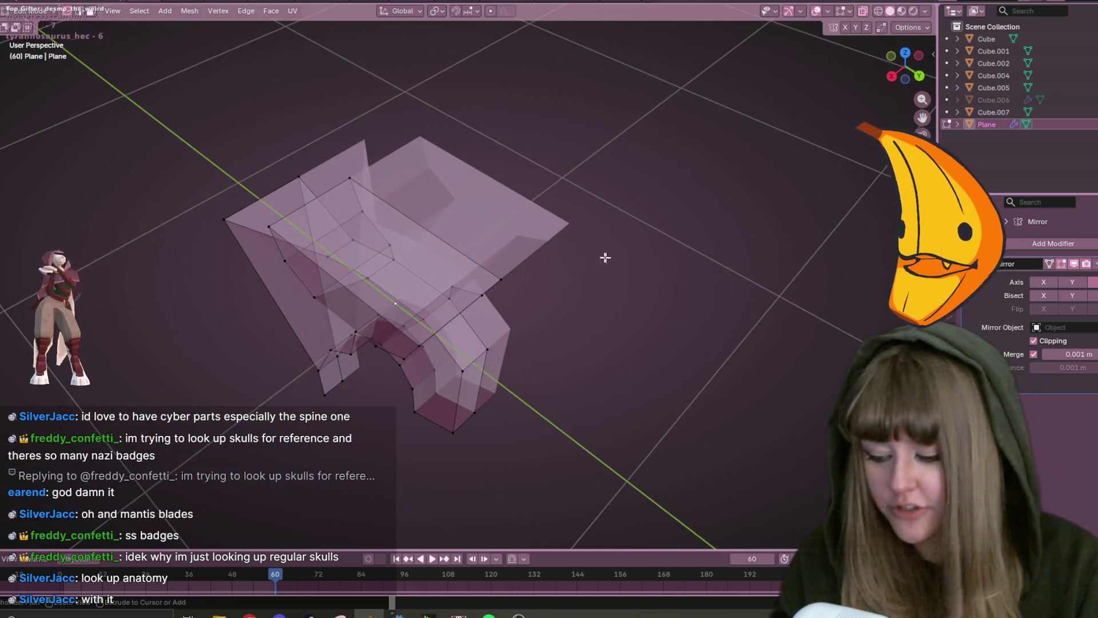
Add a centred edge loop around the upper block with Ctrl+R.
key("ctrl+r")
key("Escape")
mouse_move(396, 303)
middle_mouse_down()
mouse_move(412, 281)
mouse_move(445, 314)
middle_mouse_up()
key("ctrl+r")
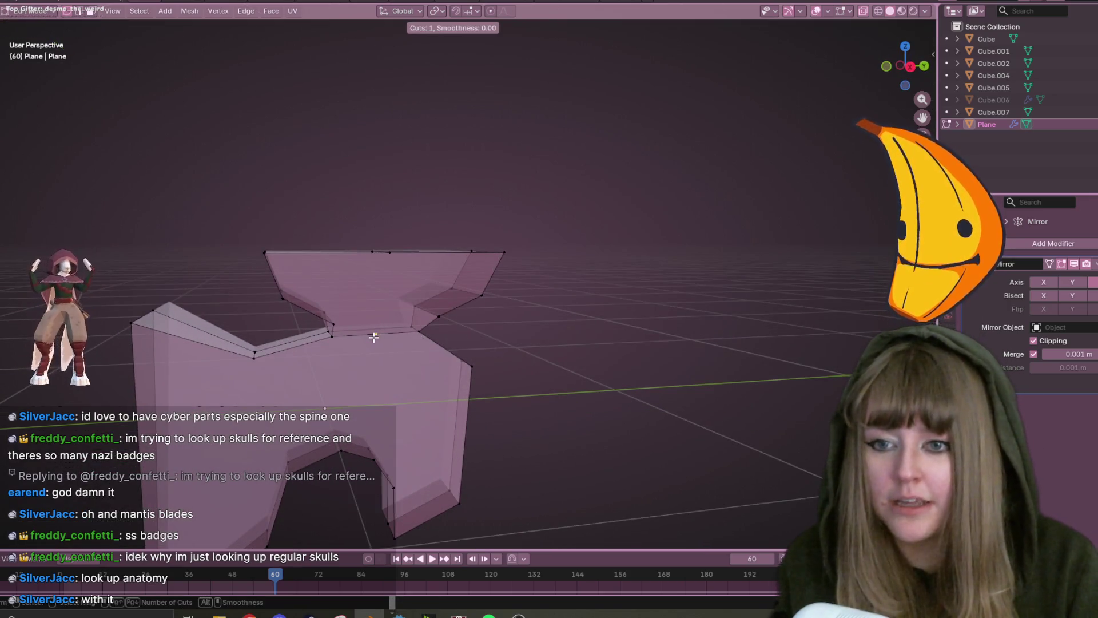
left_click(374, 338)
right_click(374, 338)
Connect two vertices on the top edge with a new edge using J.
left_click(397, 254)
mouse_move(454, 319)
middle_mouse_down()
mouse_move(503, 345)
mouse_move(487, 312)
middle_mouse_up()
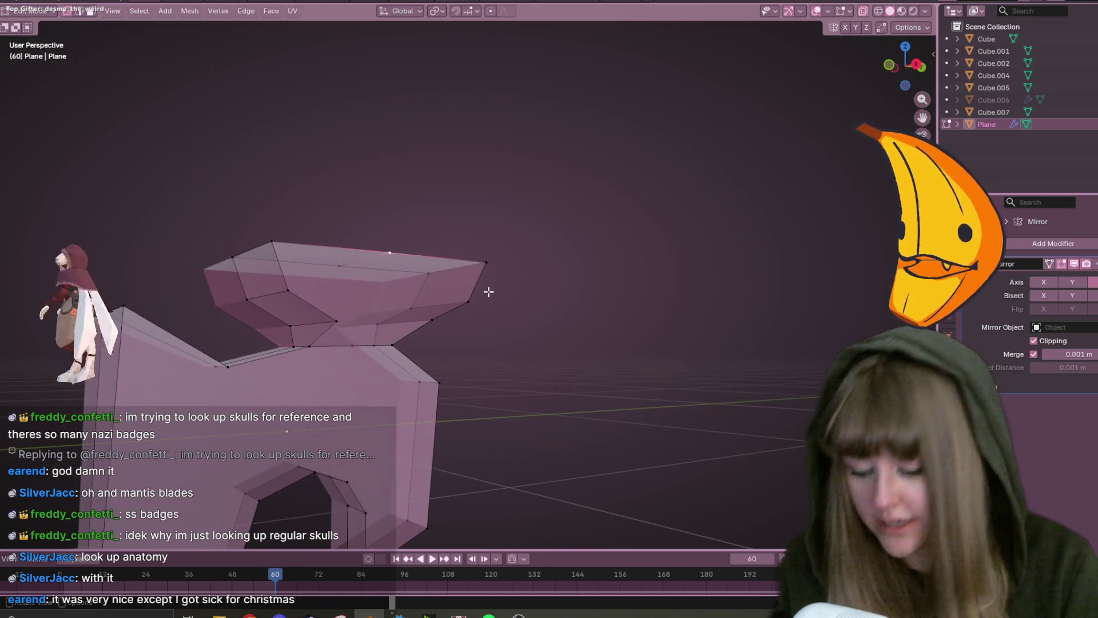
key("j")
middle_click_drag(630, 363, 579, 370)
key("j")
middle_click_drag(452, 319, 387, 304)
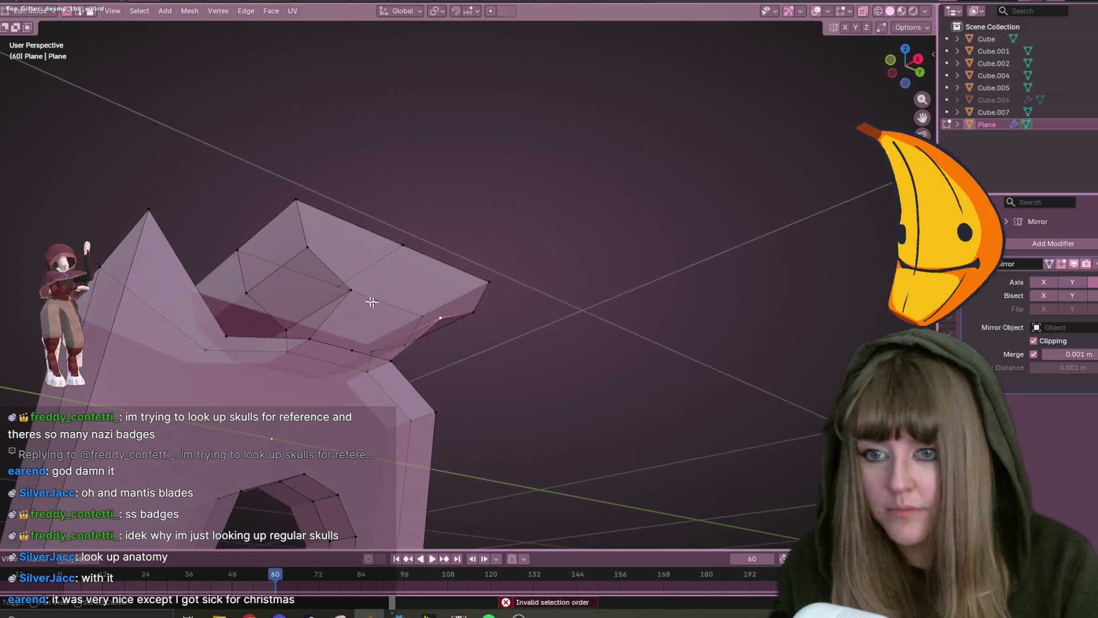
key("j")
Select vertices on the top of the block and switch to Top Ortho view.
left_click(343, 365)
left_click(402, 244, "shift")
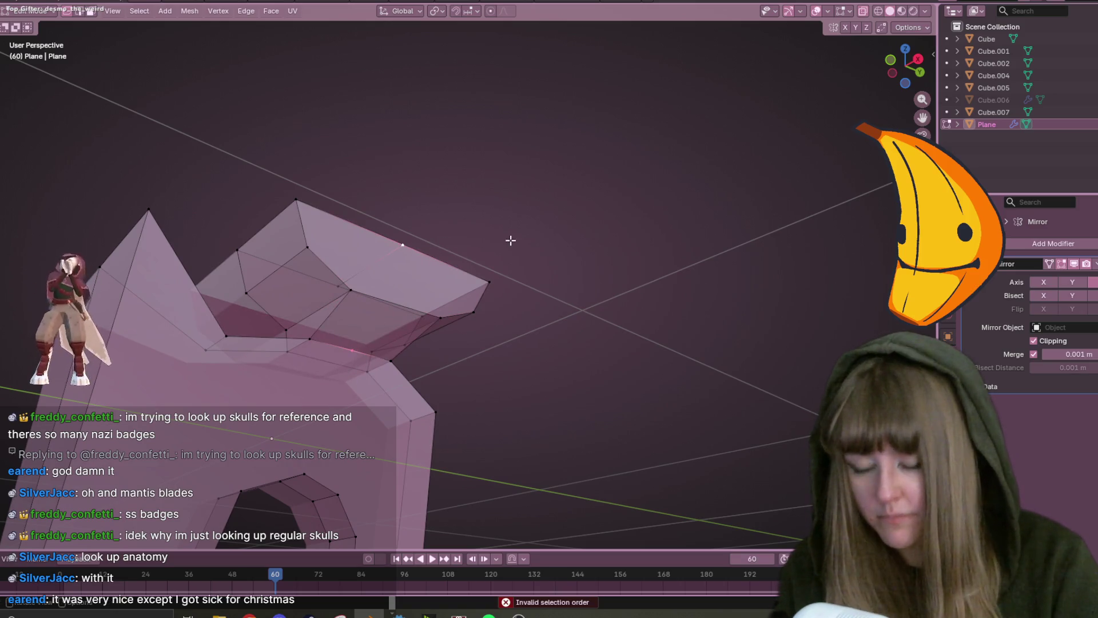
mouse_move(650, 263)
middle_mouse_down()
mouse_move(591, 294)
mouse_move(556, 257)
mouse_move(546, 340)
middle_mouse_up()
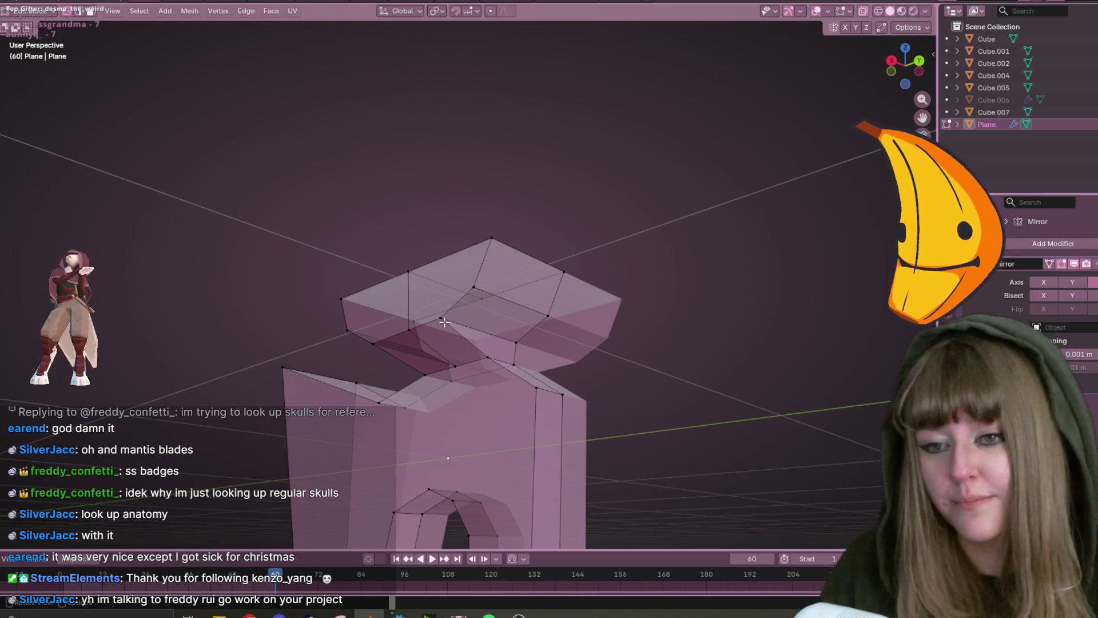
middle_click_drag(503, 315, 518, 324)
left_click(478, 293)
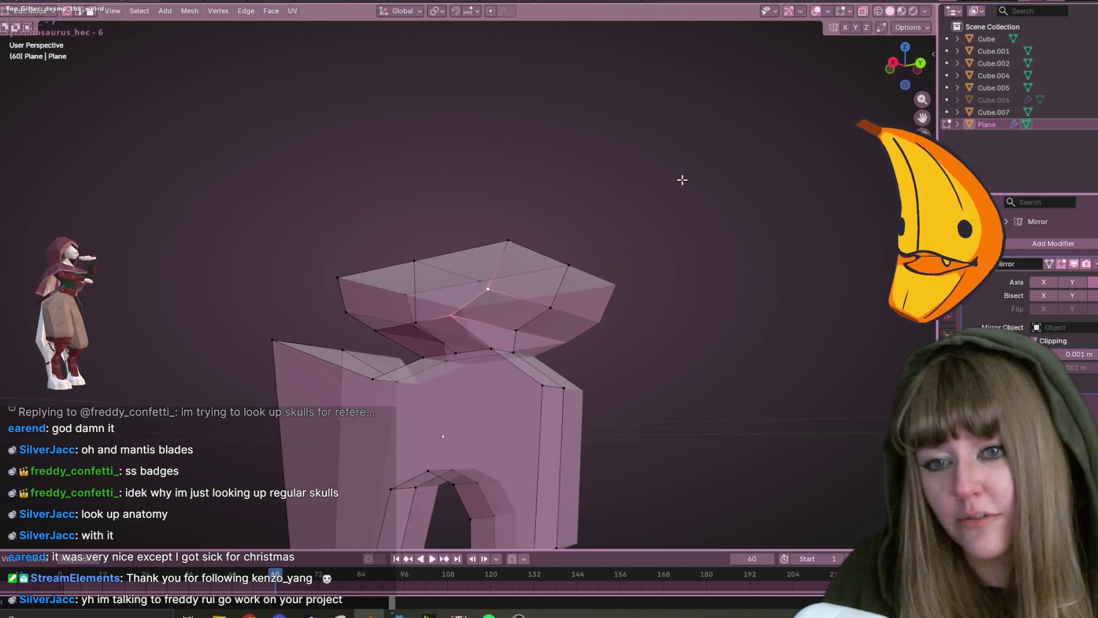
middle_click_drag(679, 179, 811, 115, "shift")
left_click(905, 47)
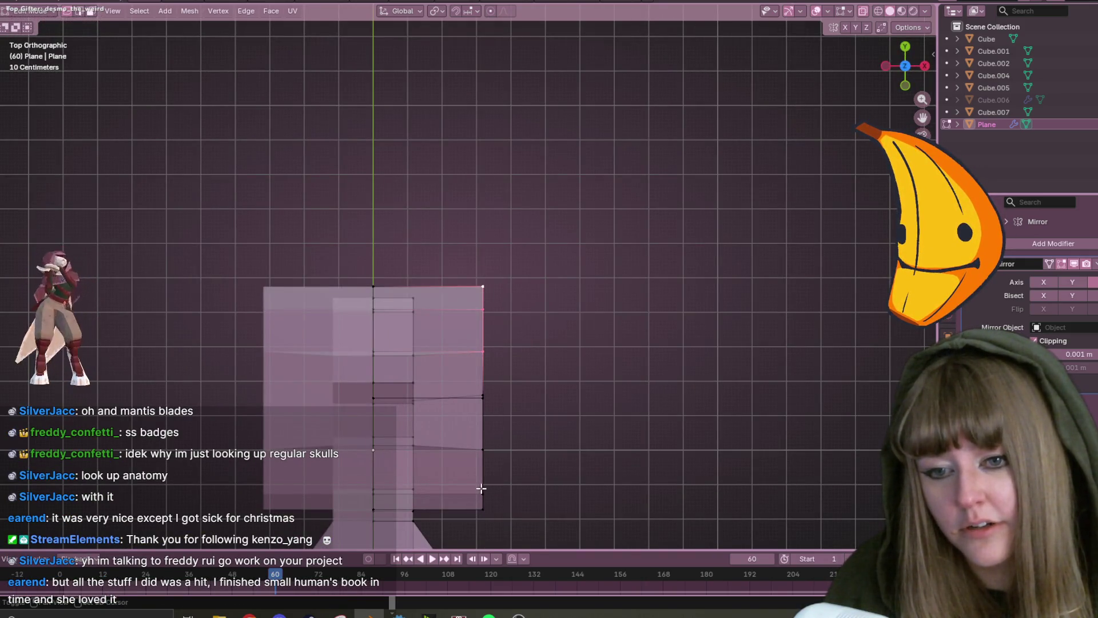
Add the right-edge vertex and move the selection 0.11 m inward along X.
left_click(485, 452, "shift")
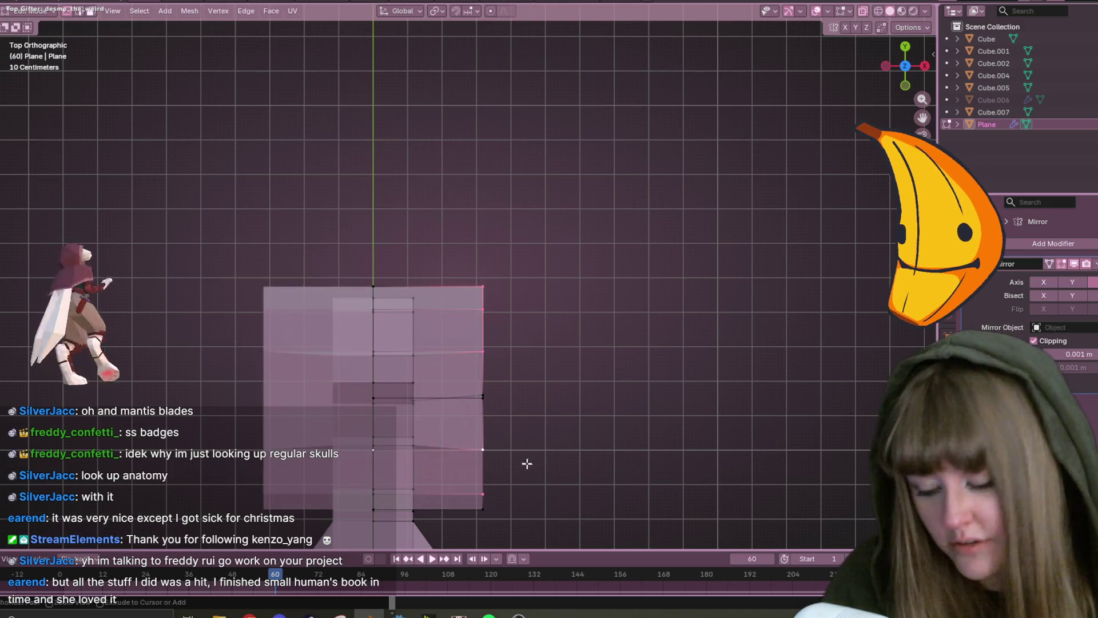
key("g")
left_click(533, 458)
mouse_move(533, 459)
middle_mouse_down()
mouse_move(574, 377)
mouse_move(524, 255)
mouse_move(517, 287)
mouse_move(548, 367)
mouse_move(539, 331)
mouse_move(464, 431)
middle_mouse_up()
Vertex-slide the selection almost onto the neighbouring edge, factor 0.983.
key("g")
key("g")
left_click(566, 341)
mouse_move(566, 341)
middle_mouse_down()
mouse_move(490, 183)
mouse_move(517, 370)
mouse_move(589, 434)
mouse_move(642, 439)
middle_mouse_up()
scroll(643, 439, "down", 3)
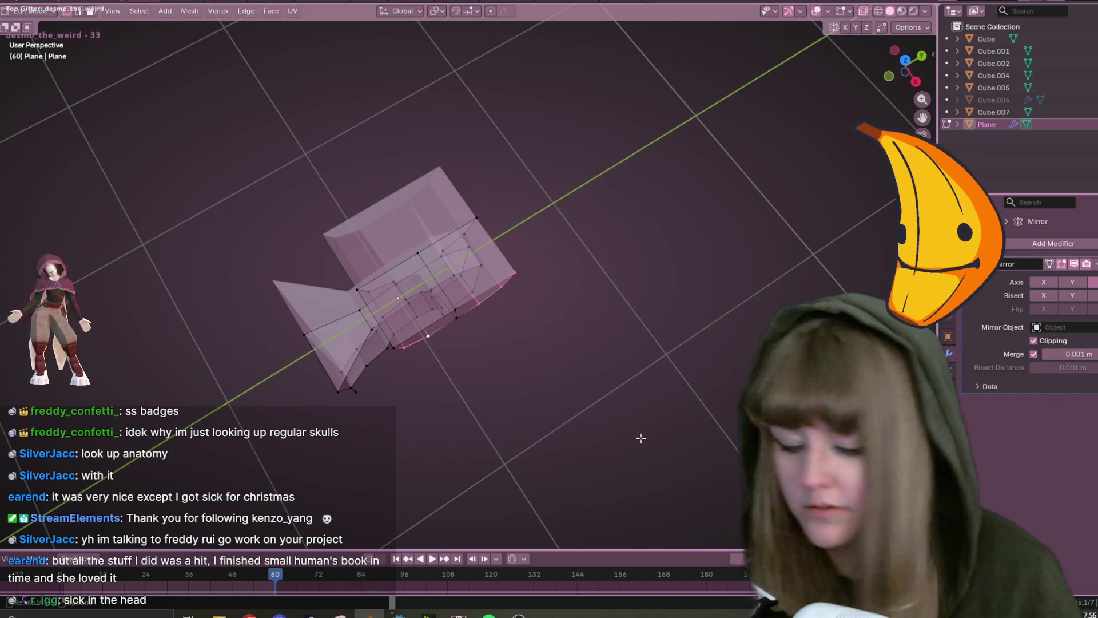